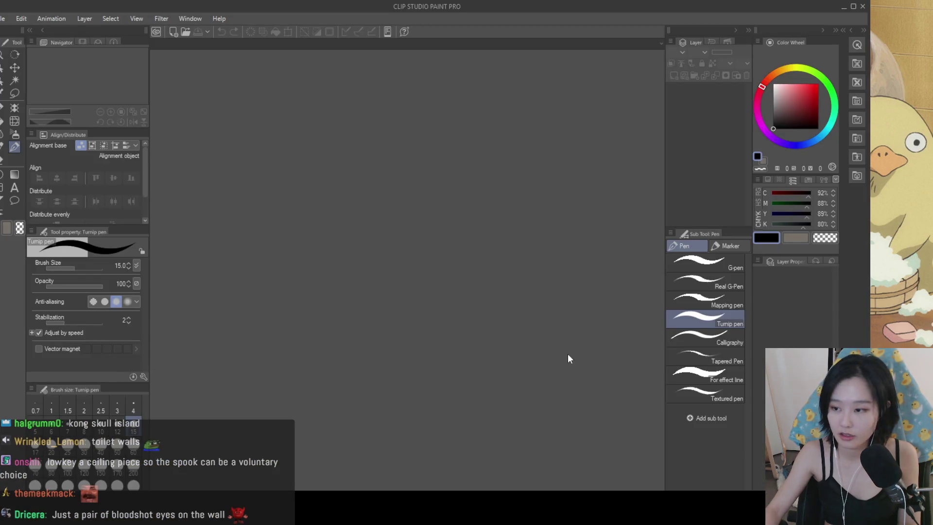
- Maximize the window and create a new blank 8 × 12 in, 300 dpi illustration canvas
double_click(537, 7)
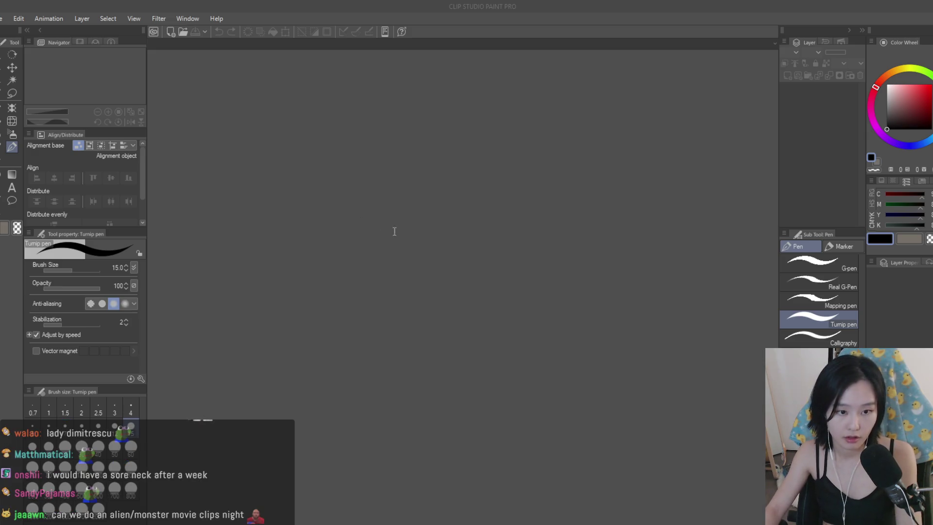
key("ctrl+n")
key("Return")
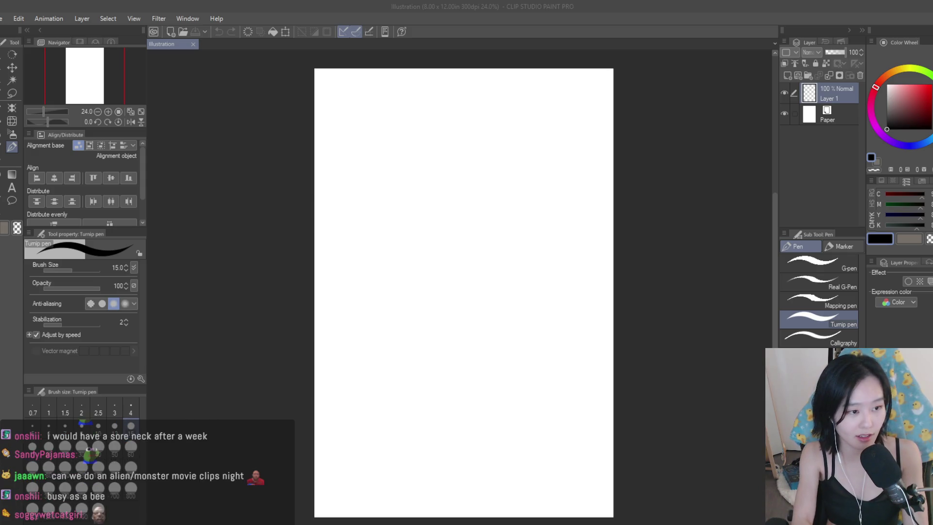
- Save the canvas as 'creatures' and create a second blank canvas, 'creaturesref'
key("Return")
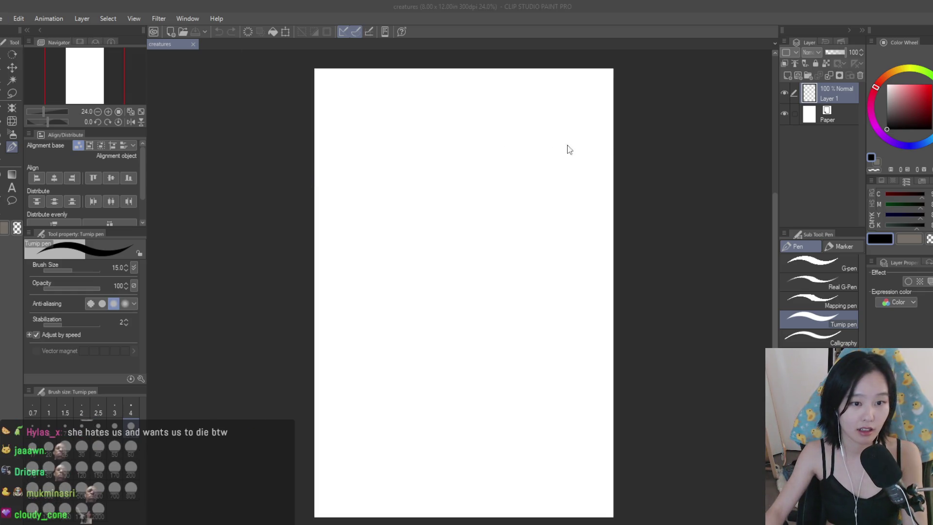
key("ctrl+n")
key("Return")
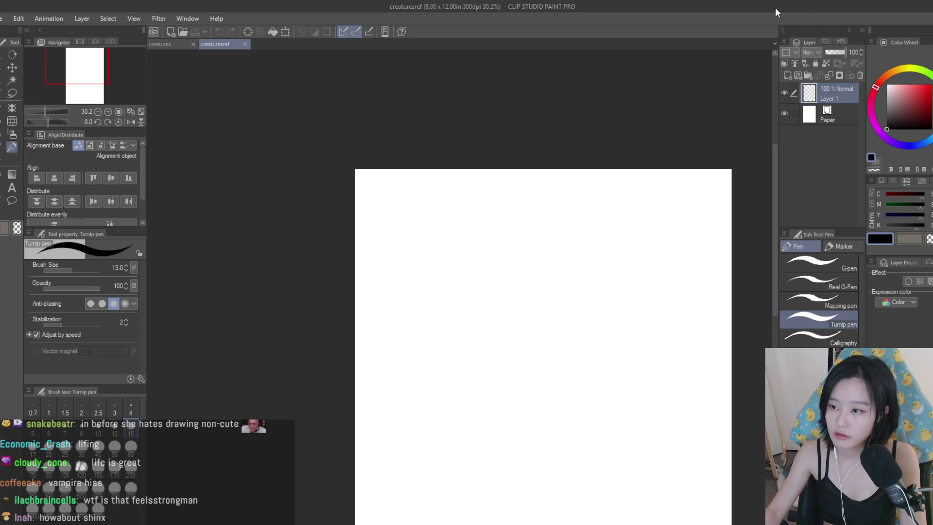
key("ctrl+minus")
- On the creatures canvas, add a new layer, try a rainbow gradient, and undo it
left_click(160, 44)
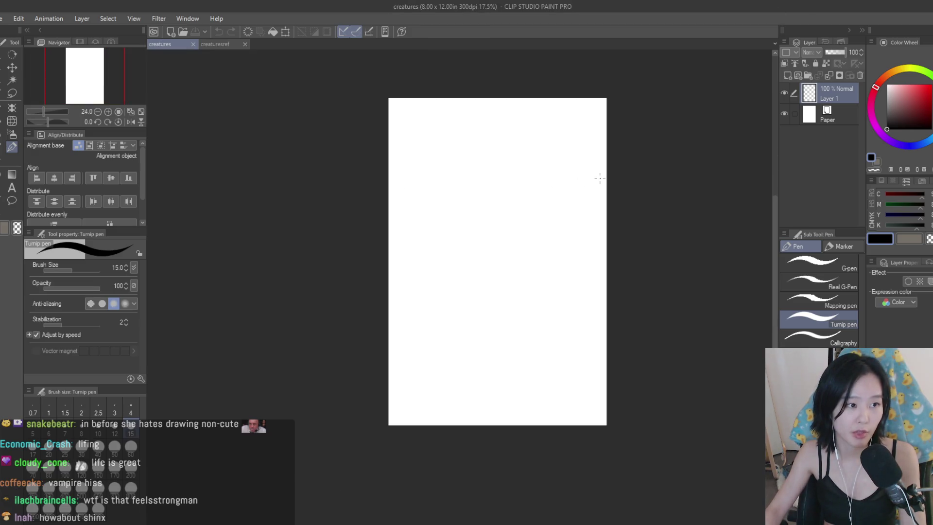
left_click(788, 75)
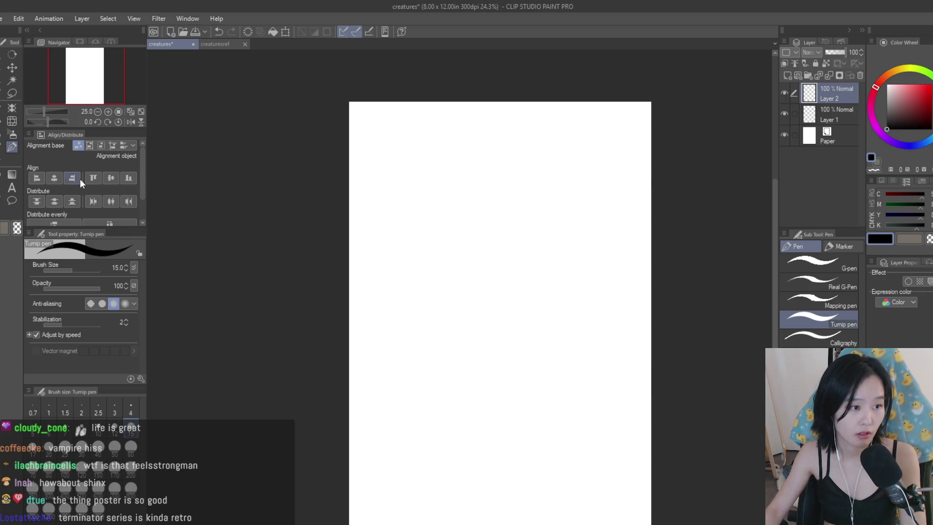
left_click(12, 174)
key("ctrl+minus")
key("ctrl+plus")
left_click_drag(578, 118, 365, 431)
key("ctrl+z")
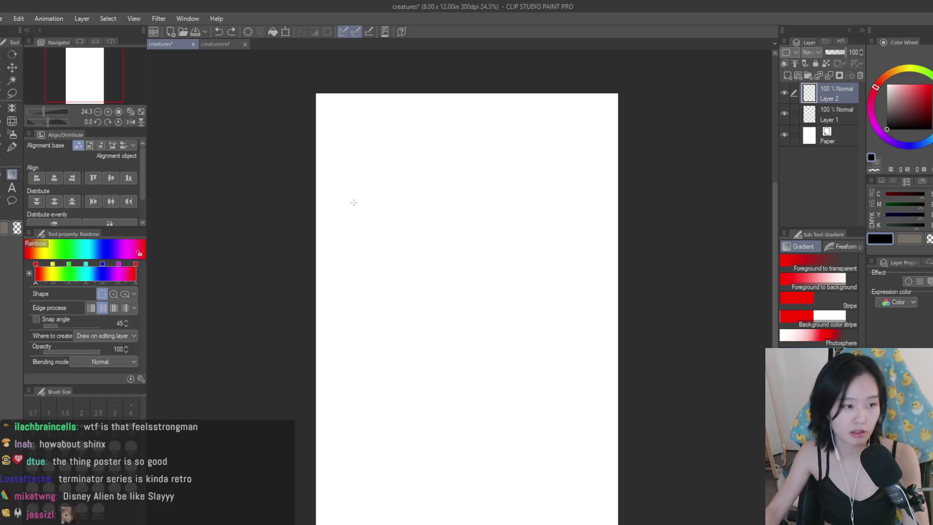
- Draw a trial thin rectangle outline with the Rectangle tool, then delete its layer
key("u")
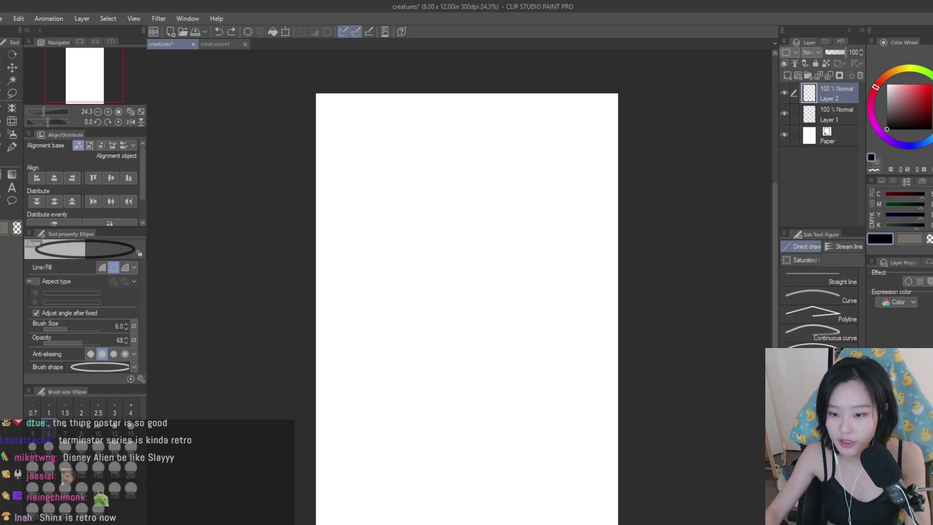
key("u")
mouse_move(552, 140)
left_mouse_down()
mouse_move(510, 187)
mouse_move(349, 430)
left_mouse_up()
left_click_drag(97, 342, 44, 343)
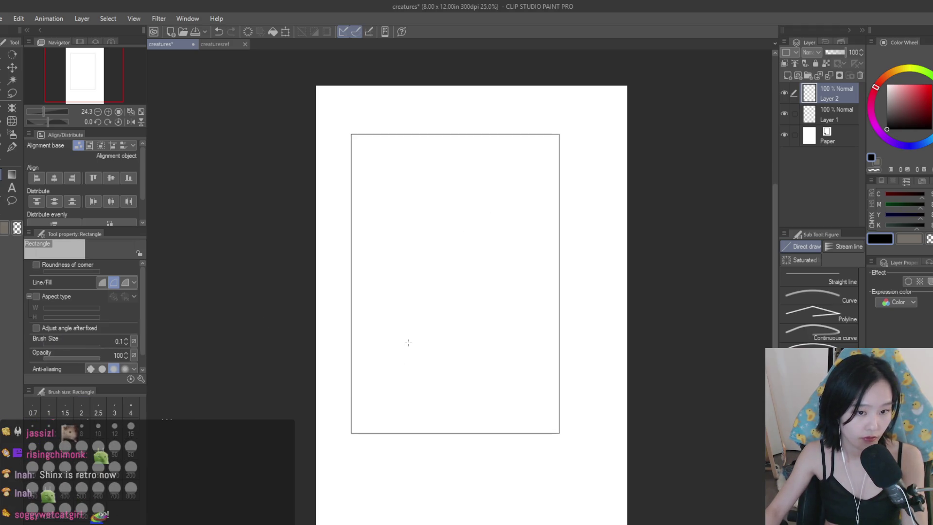
scroll(421, 339, "up", 1)
scroll(115, 322, "down", 1)
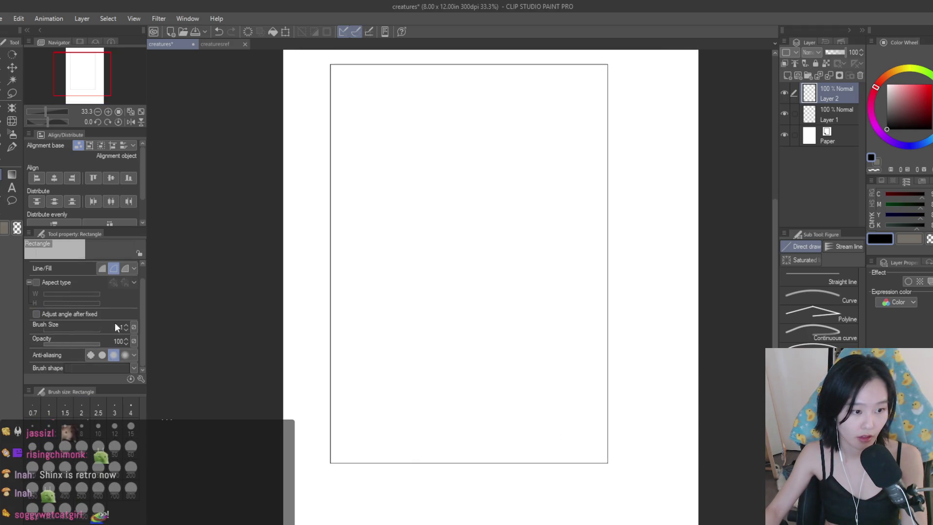
left_click(859, 76)
scroll(650, 153, "down", 1)
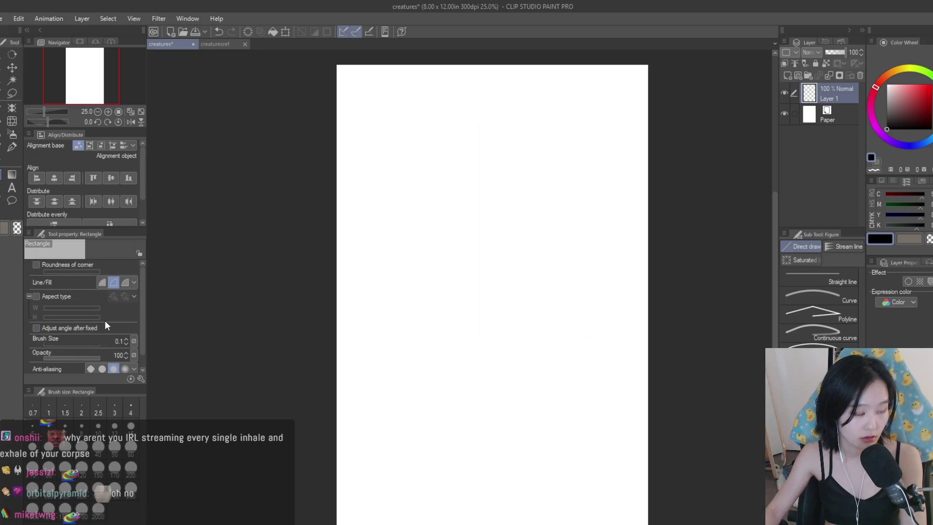
scroll(105, 322, "up", 1)
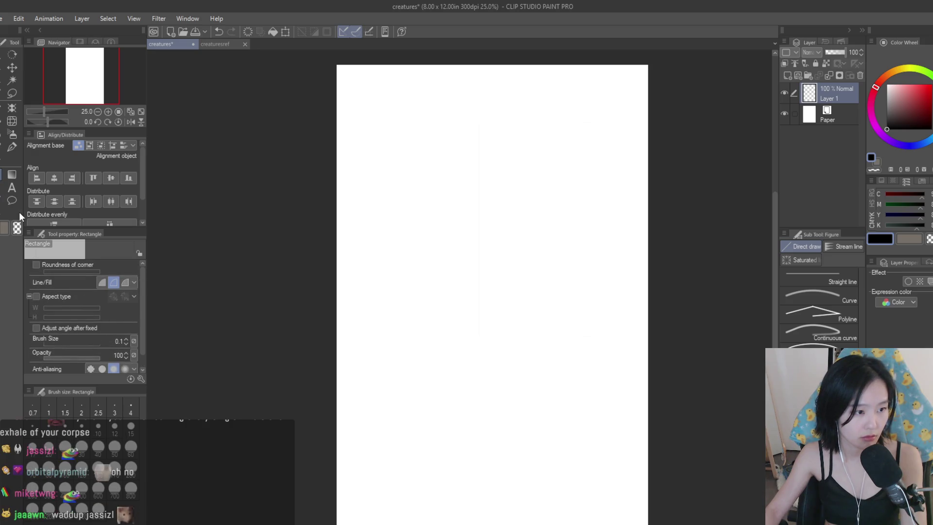
- Set the rectangle outline width to 6, after trying 1 and 19.4
left_click(9, 181)
key("u")
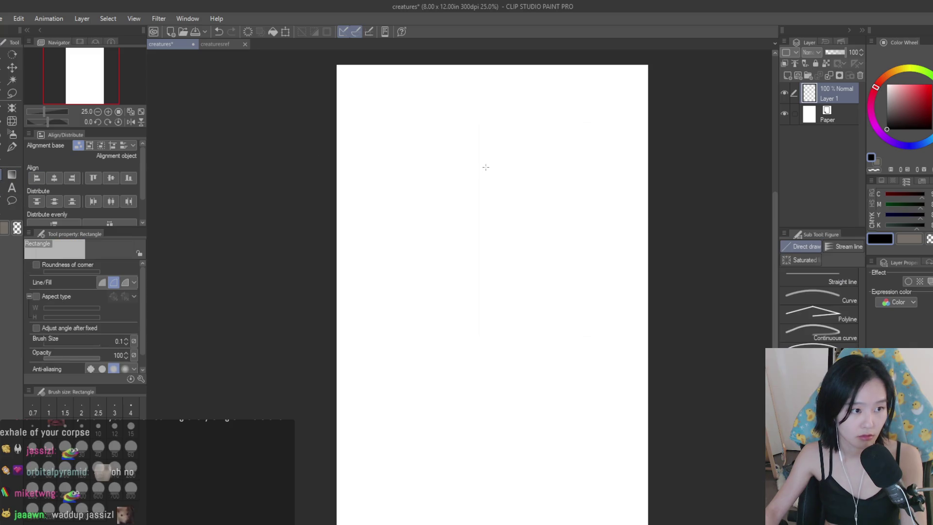
scroll(438, 298, "up", 6)
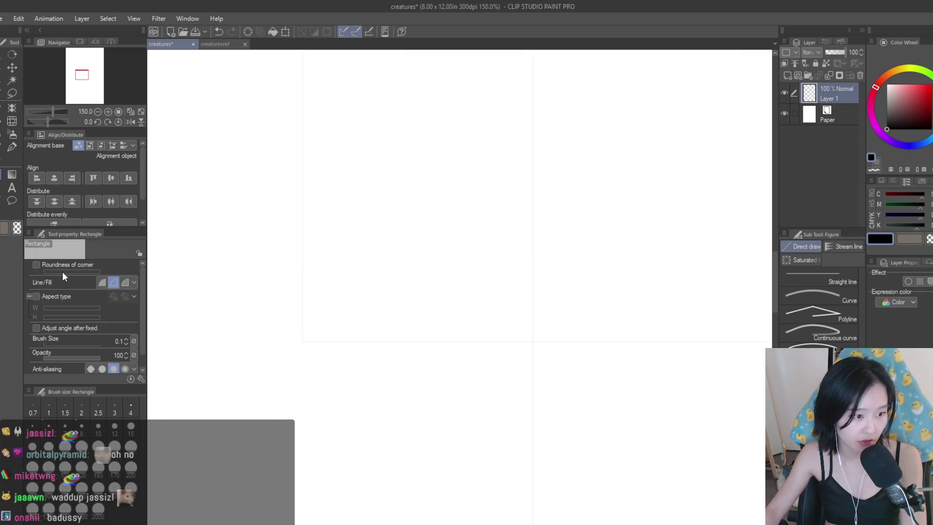
left_click(48, 409)
scroll(438, 342, "down", 2)
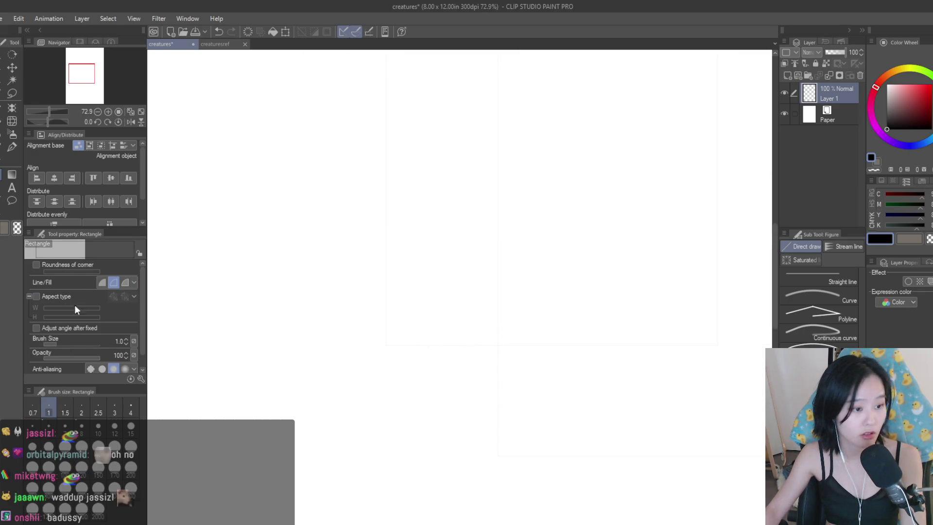
left_click(73, 343)
scroll(466, 243, "down", 3)
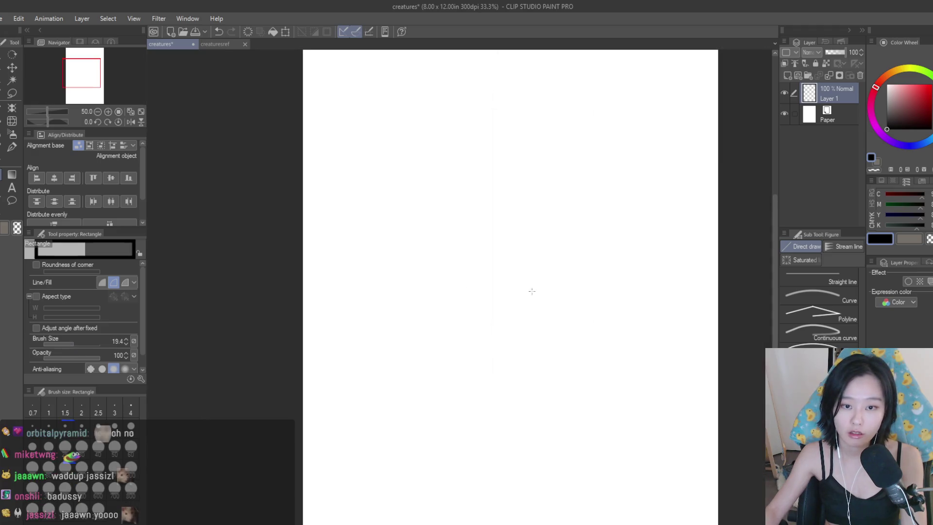
scroll(443, 208, "down", 2)
scroll(430, 237, "up", 1)
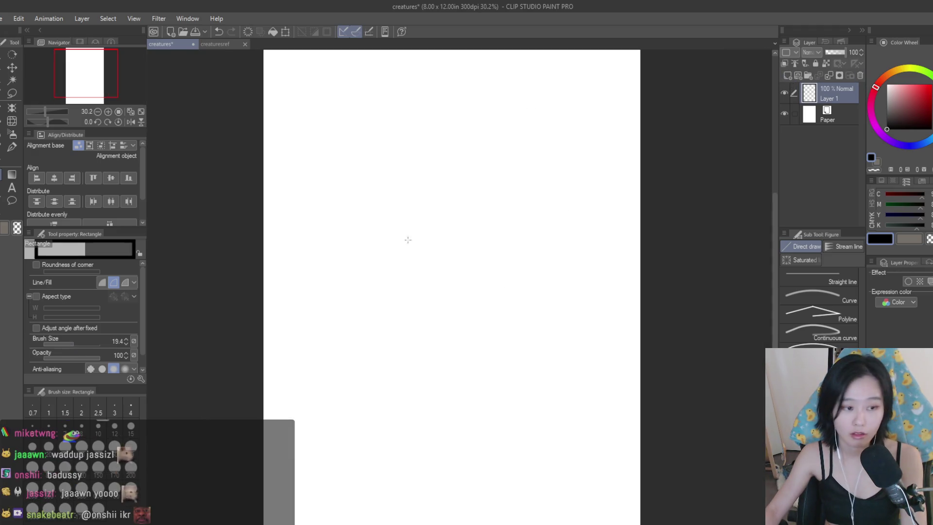
left_click(57, 344)
left_click(62, 344)
- Draw a rectangle border inset from the page edges
mouse_move(563, 107)
left_mouse_down()
mouse_move(329, 390)
mouse_move(333, 457)
mouse_move(325, 456)
left_mouse_up()
scroll(460, 237, "down", 1)
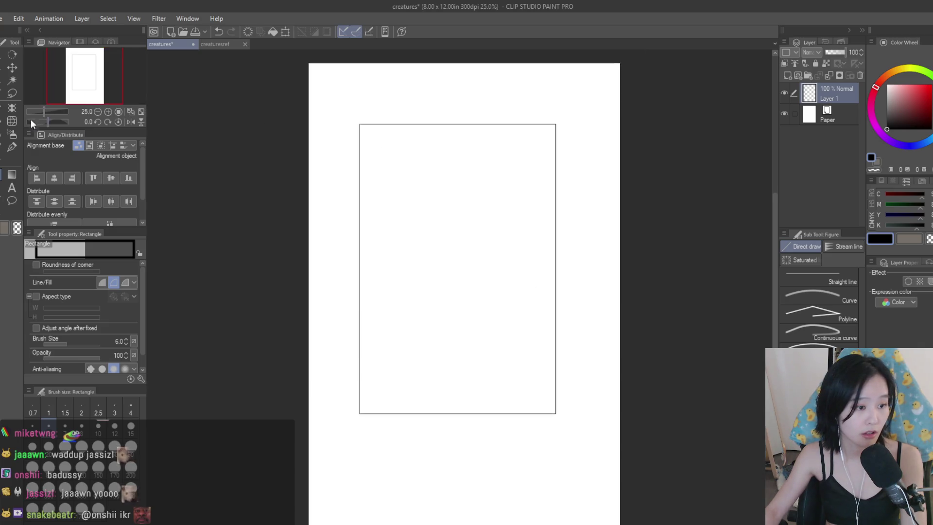
left_click(125, 282)
- Replace the border layer with a new layer holding a solid black filled rectangle
left_click(100, 283)
left_click(860, 76)
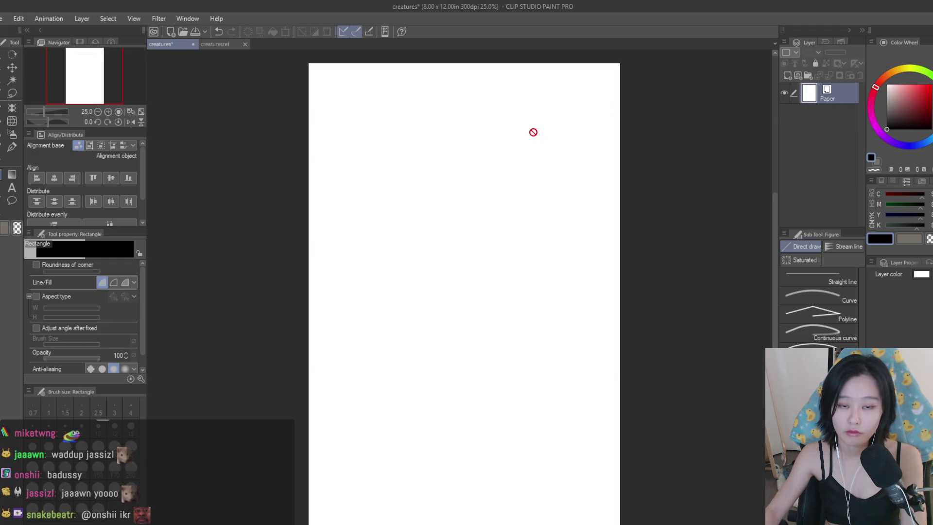
left_click(787, 76)
left_click_drag(597, 88, 325, 479)
scroll(601, 361, "down", 2)
scroll(601, 361, "up", 1)
- Try resizing the black rectangle, then delete its layer
left_click(13, 67)
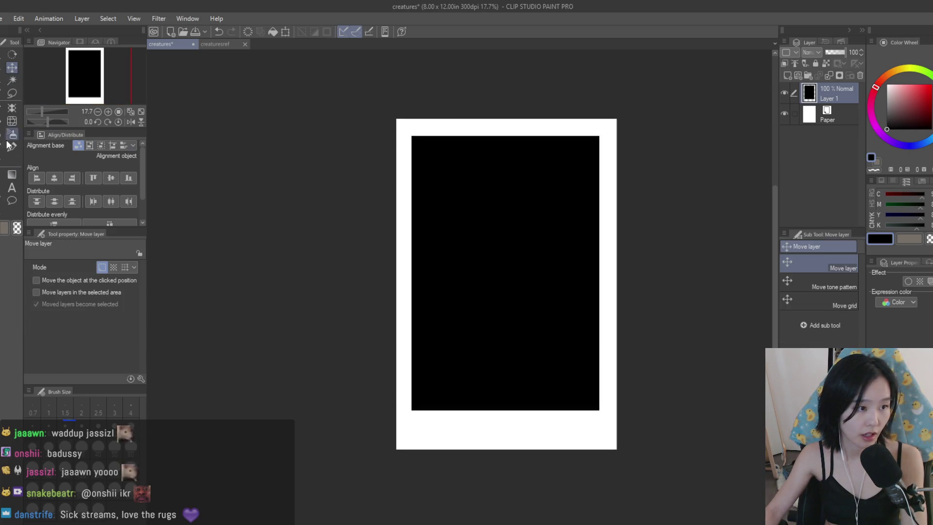
key("ctrl+t")
scroll(545, 284, "up", 3)
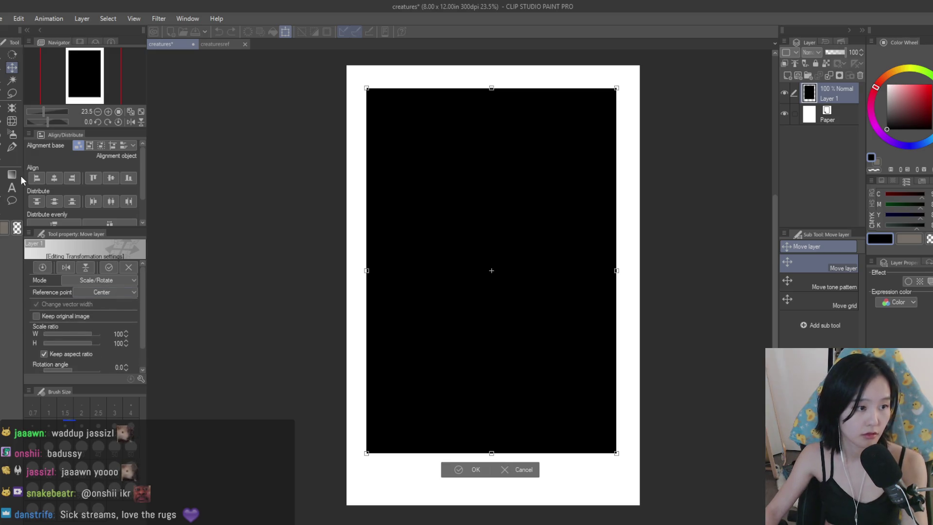
key("u")
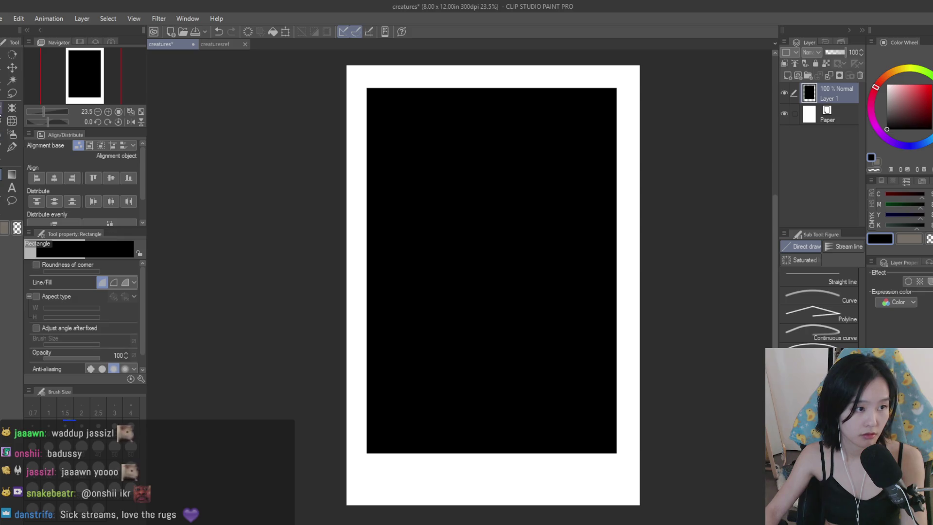
key("o")
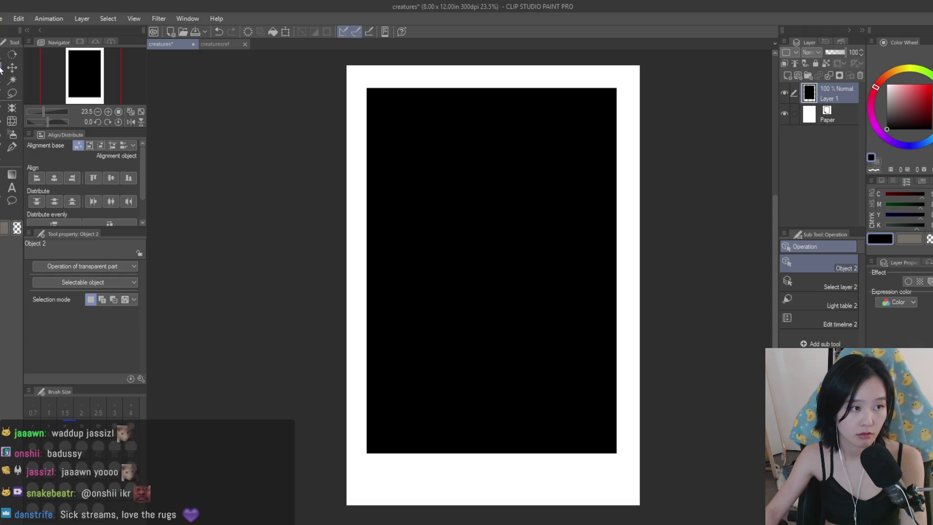
left_click(860, 76)
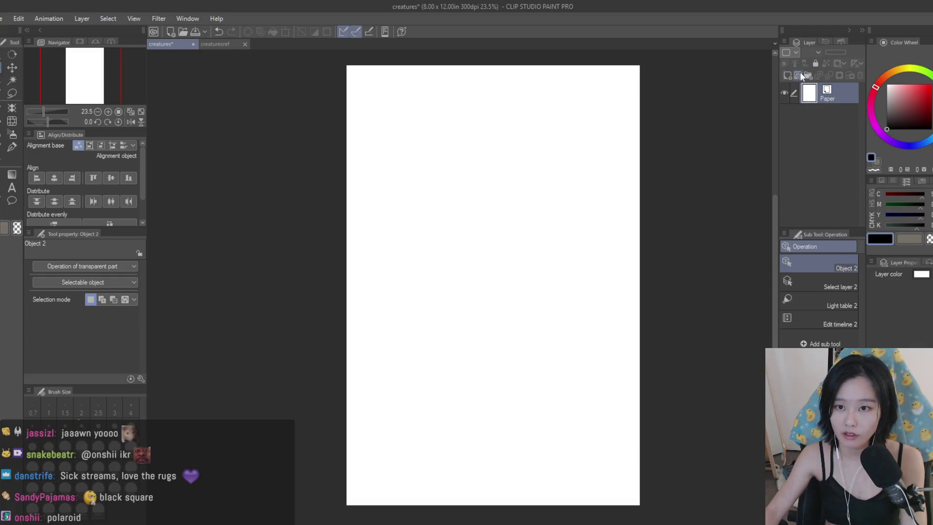
- On a new vector layer, redraw a black filled rectangle covering most of the page
left_click(798, 75)
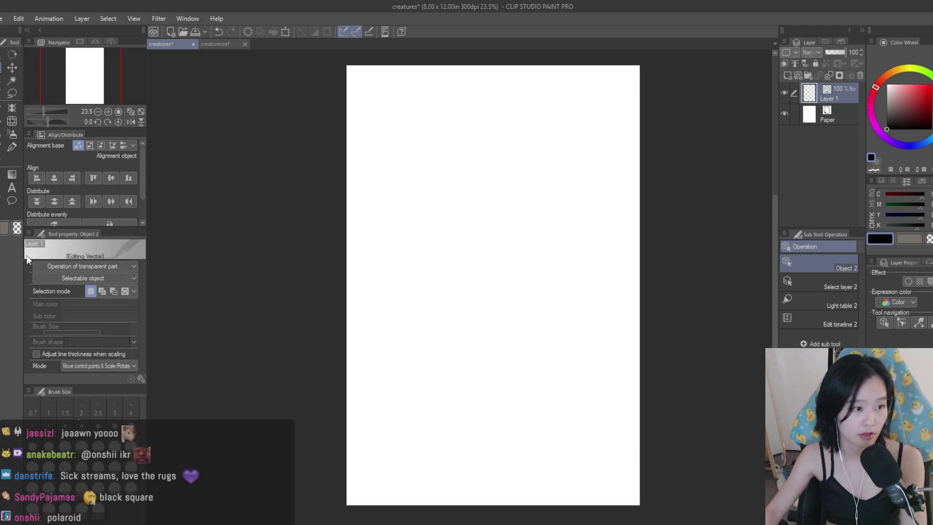
left_click(1, 176)
mouse_move(629, 89)
left_mouse_down()
mouse_move(373, 398)
mouse_move(377, 417)
left_mouse_up()
key("ctrl+z")
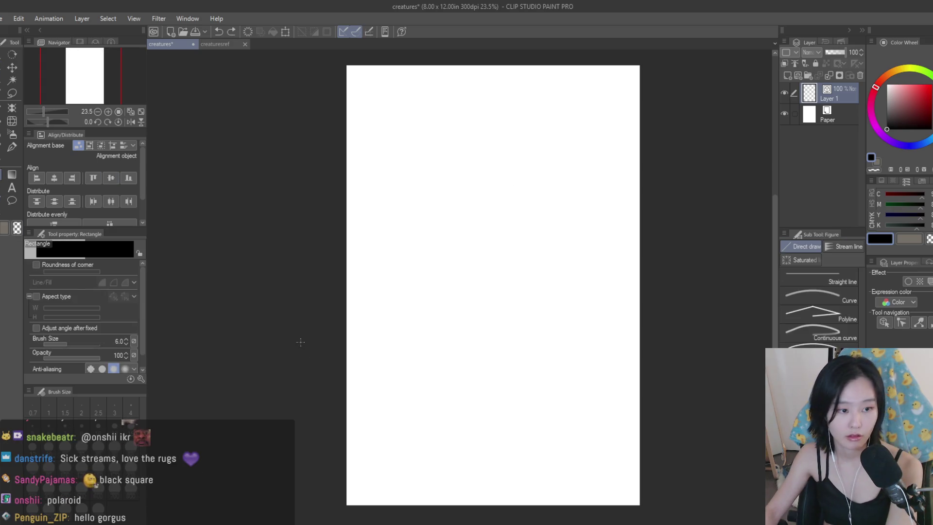
scroll(105, 322, "down", 1)
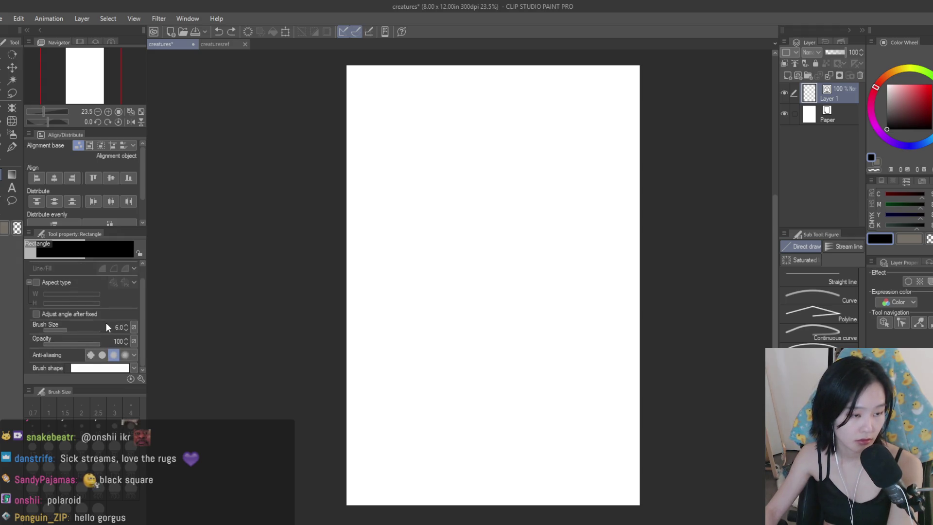
scroll(126, 290, "up", 1)
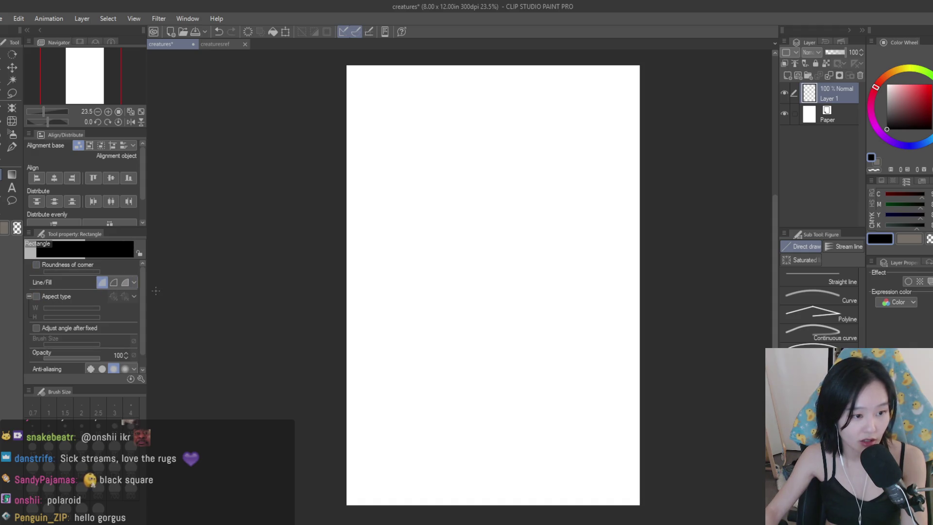
left_click_drag(590, 142, 452, 366)
key("ctrl+z")
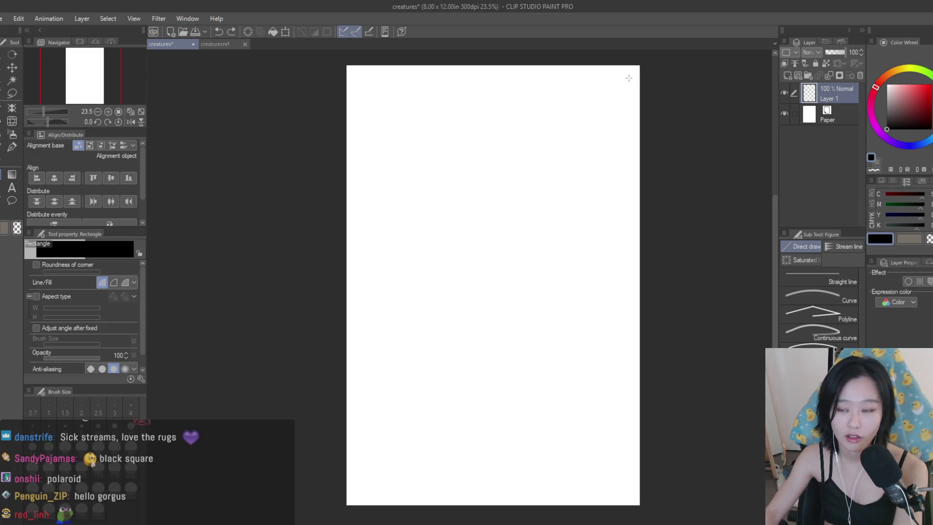
mouse_move(625, 85)
left_mouse_down()
mouse_move(469, 329)
mouse_move(360, 432)
left_mouse_up()
scroll(486, 360, "down", 2)
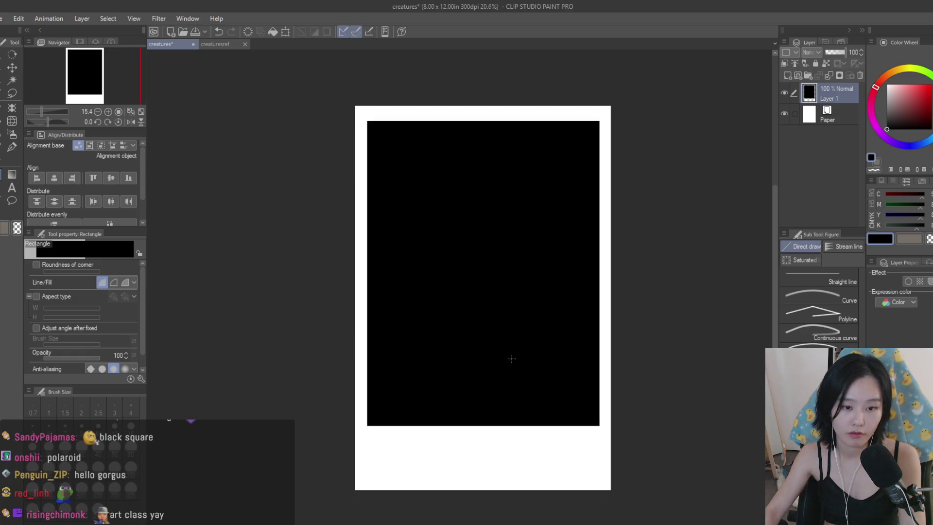
- Scale the black rectangle down from its corner and move it right and down
scroll(512, 358, "up", 1)
left_click(12, 68)
scroll(494, 306, "up", 1)
key("ctrl+t")
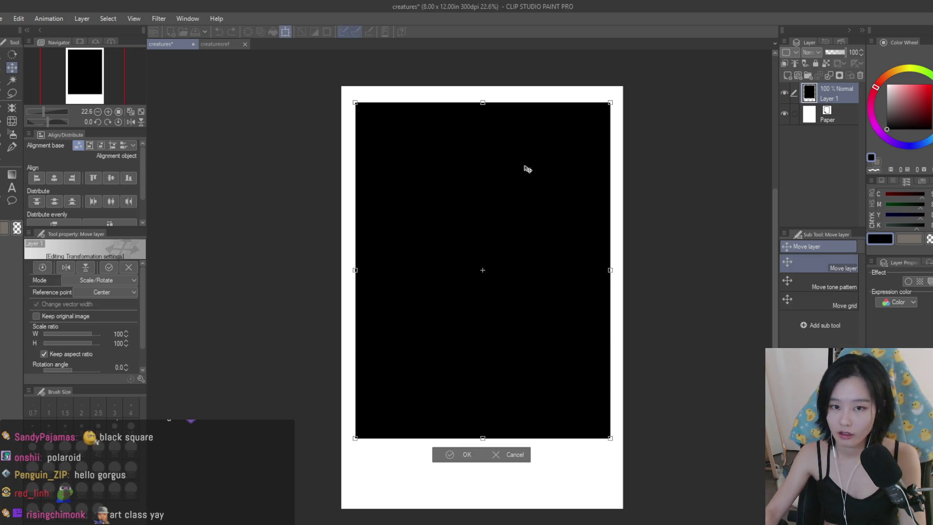
mouse_move(483, 101)
left_mouse_down()
mouse_move(483, 119)
mouse_move(483, 102)
left_mouse_up()
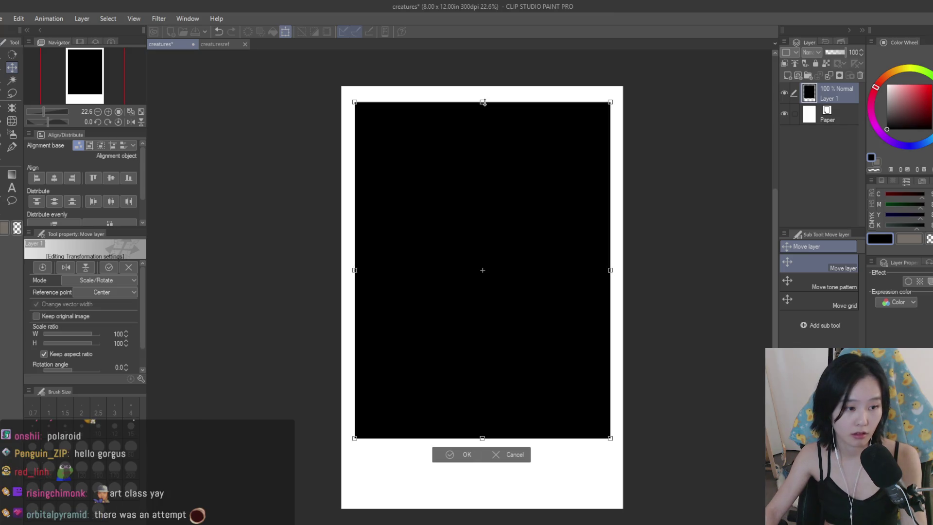
left_click_drag(95, 331, 93, 338)
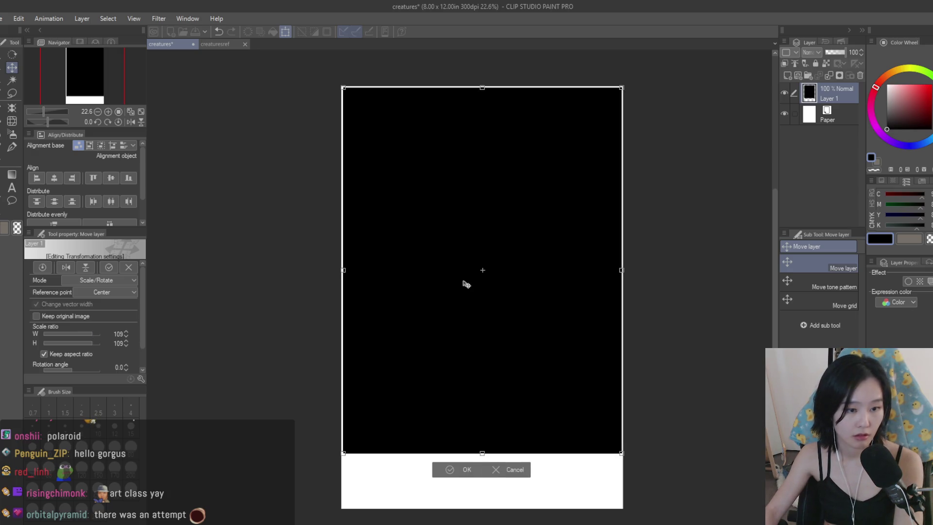
key("Return")
left_click_drag(588, 204, 586, 204)
key("ctrl+t")
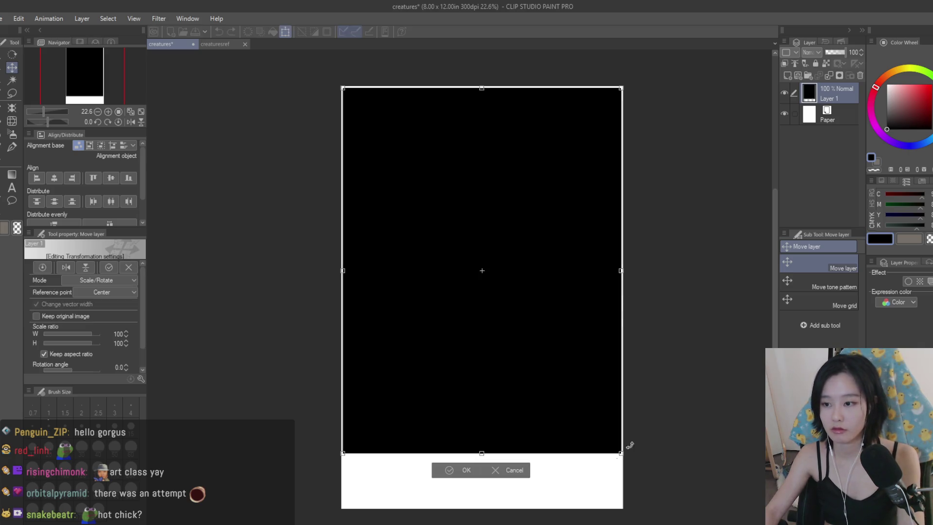
mouse_move(619, 457)
left_mouse_down()
mouse_move(464, 395)
mouse_move(459, 367)
mouse_move(523, 413)
mouse_move(512, 389)
mouse_move(546, 417)
mouse_move(538, 404)
left_mouse_up()
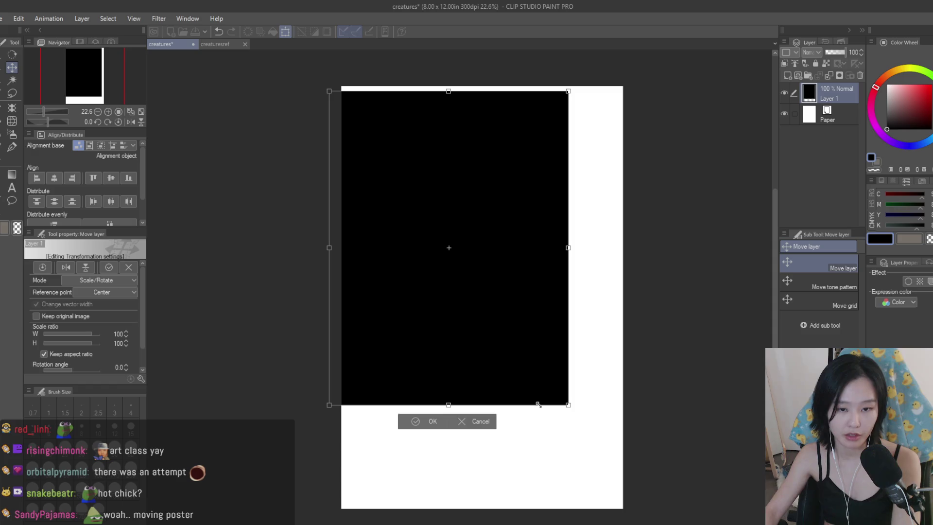
key("Return")
left_click_drag(462, 220, 513, 236)
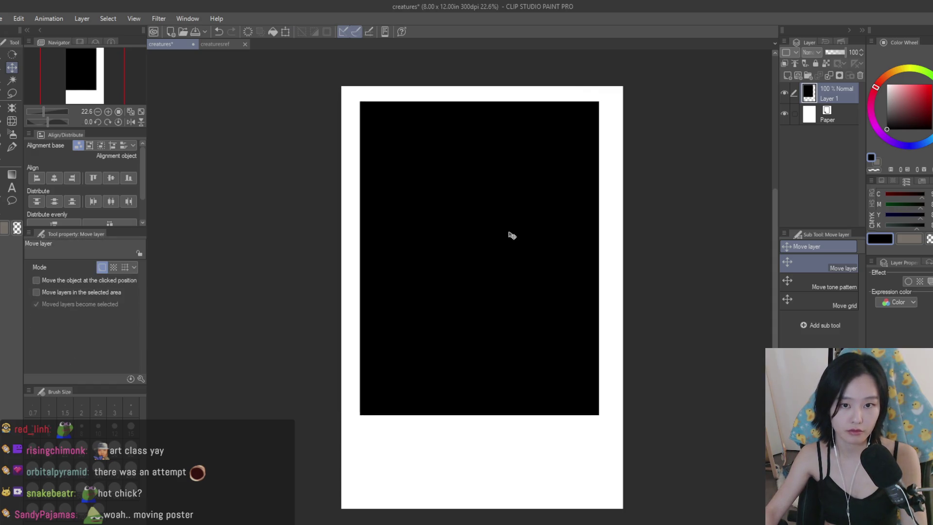
- Widen the rectangle on both sides, raise its top edge, and nudge it into place
key("ctrl+t")
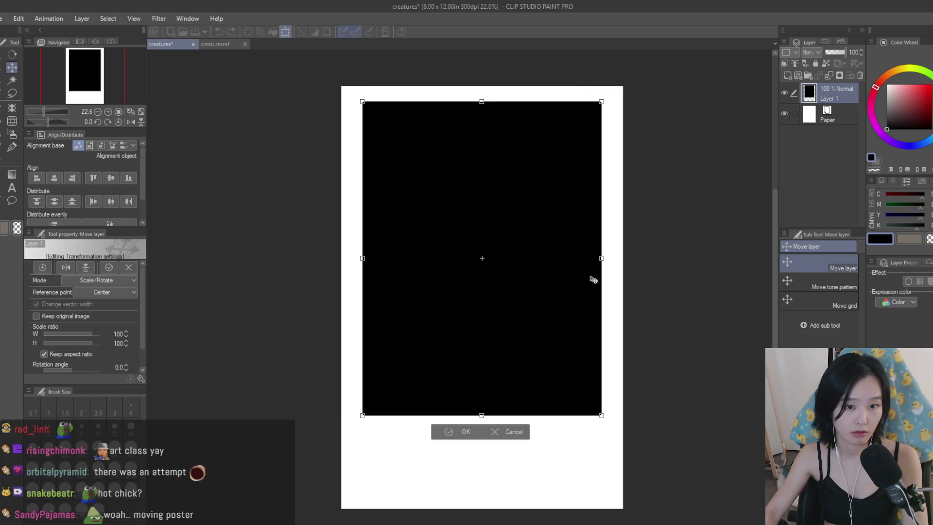
left_click_drag(602, 263, 619, 259)
key("Escape")
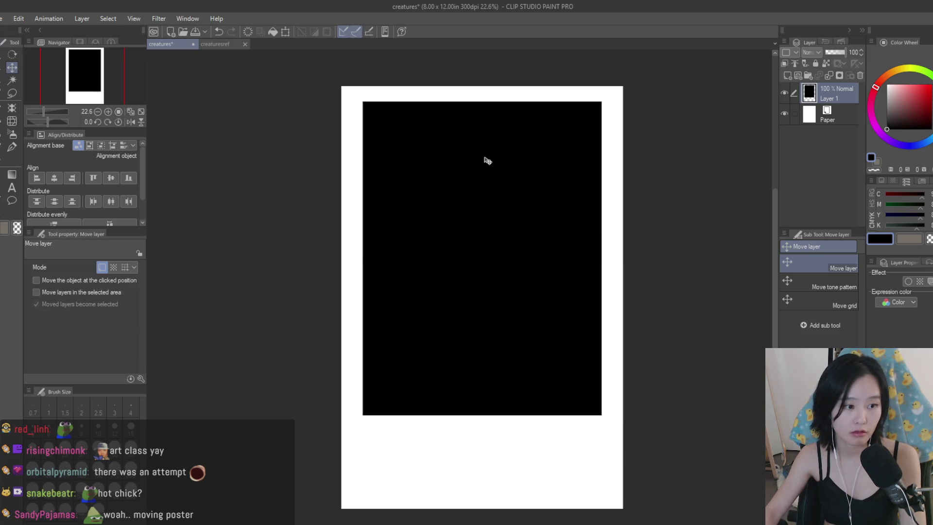
key("ctrl+t")
left_click_drag(604, 264, 615, 261)
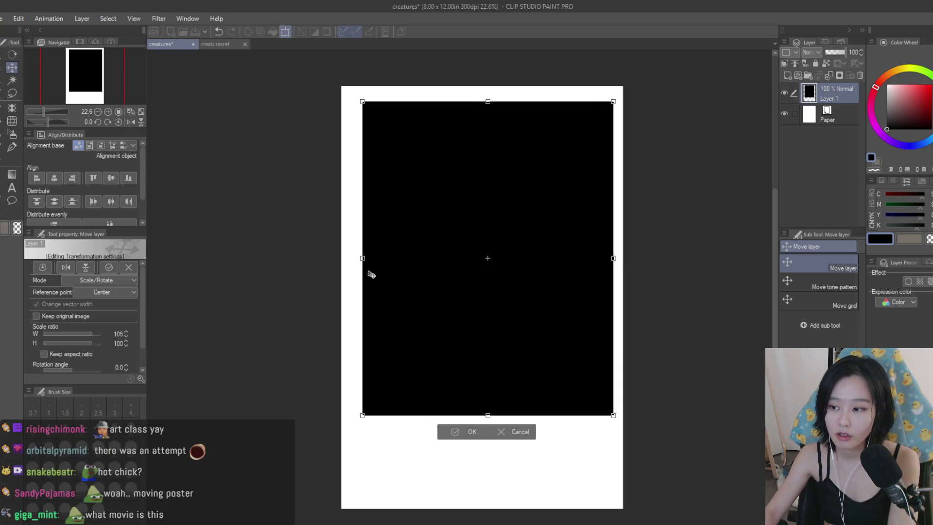
left_click_drag(365, 267, 355, 266)
left_click_drag(483, 101, 484, 97)
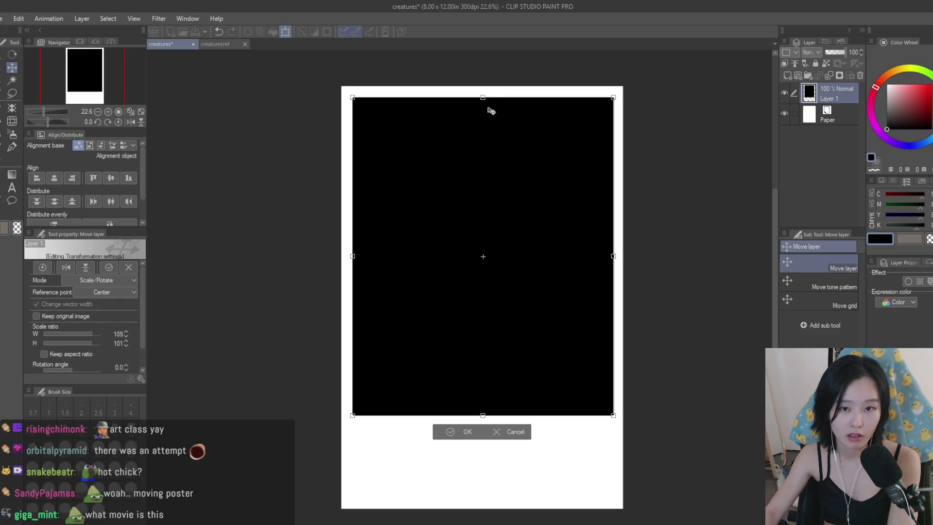
key("Return")
key("Left")
key("Left")
key("Right")
key("Up")
key("Down")
key("Down")
key("Up")
key("Down")
scroll(680, 181, "down", 1)
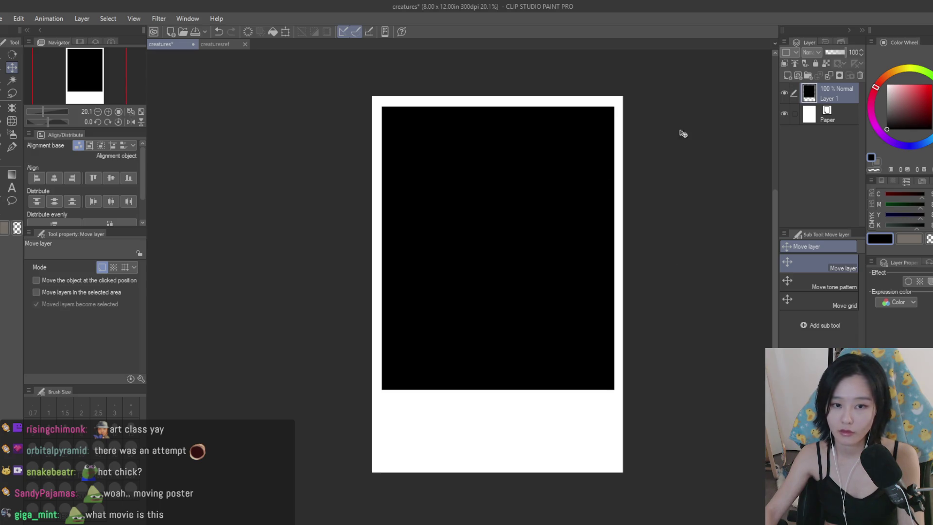
- Shorten the rectangle from its bottom edge and lower its opacity to 54%
key("ctrl+t")
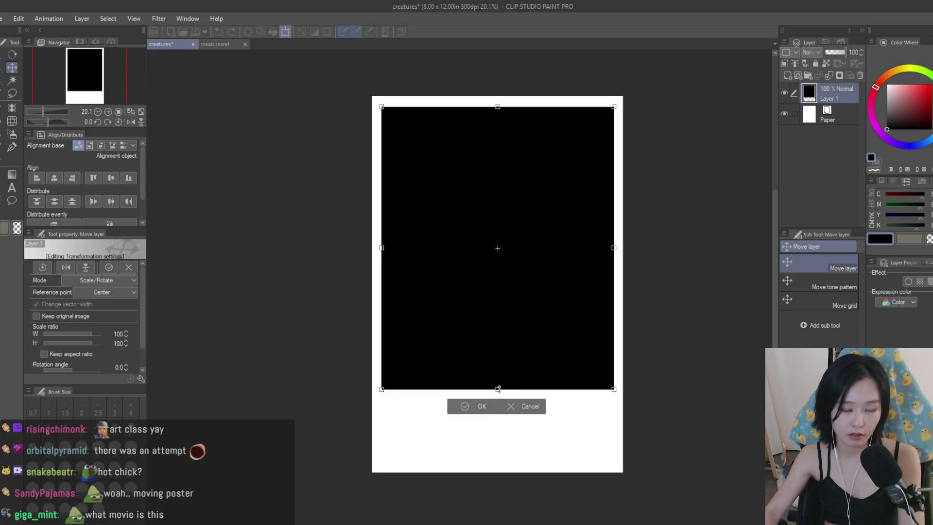
left_click_drag(498, 389, 498, 369)
key("Return")
left_click_drag(841, 52, 835, 51)
- On a new layer, type 'ALIEN' at text size 54.2 below the grey rectangle
left_click(788, 76)
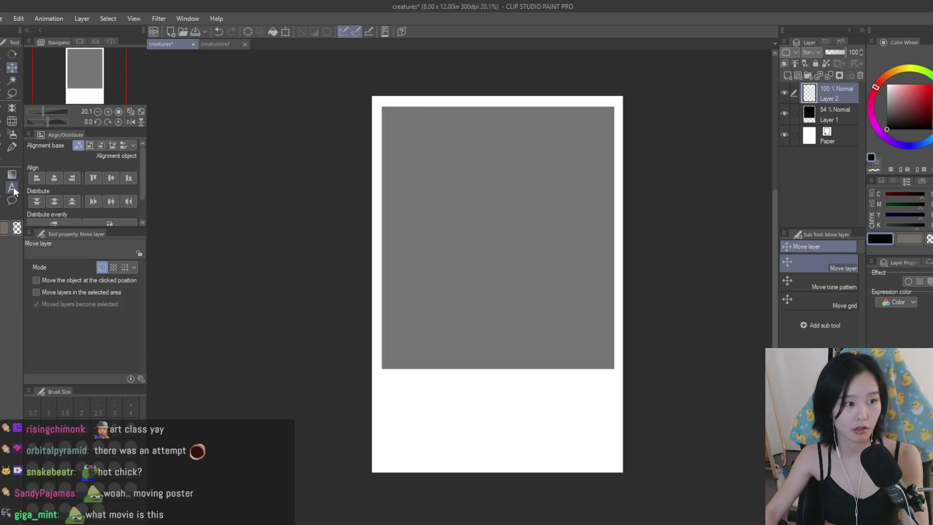
left_click(12, 188)
left_click(462, 413)
left_click_drag(89, 319, 77, 323)
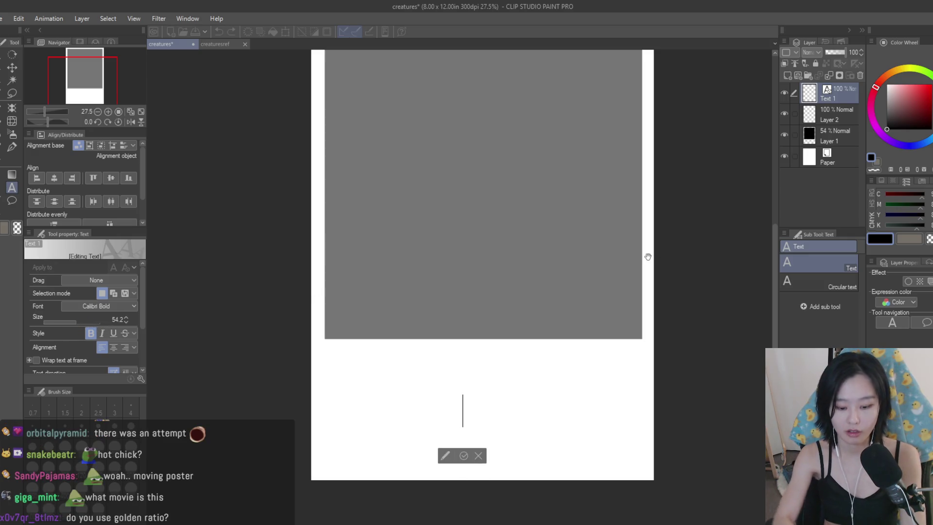
type("ALIEN")
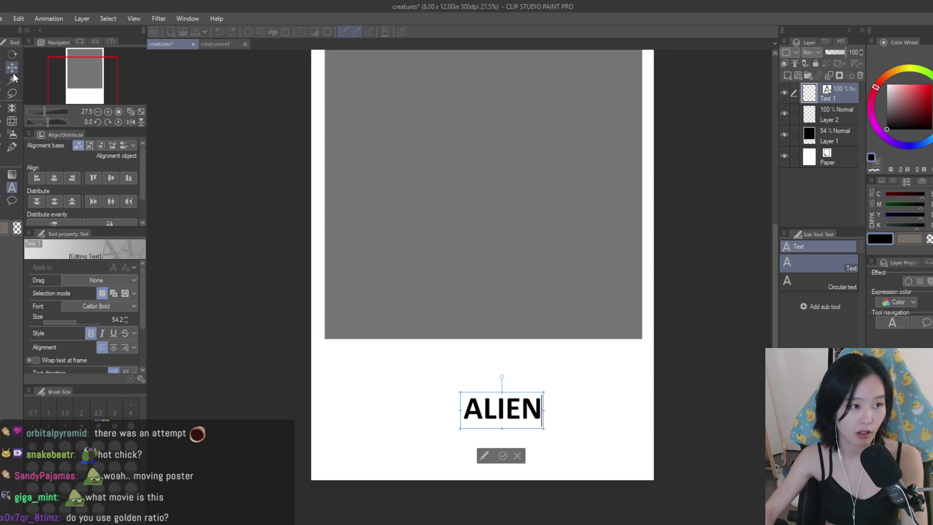
left_click(12, 67)
- Move the ALIEN title and stretch it taller beneath the grey box
mouse_move(552, 419)
left_mouse_down()
mouse_move(533, 372)
mouse_move(604, 469)
mouse_move(634, 431)
mouse_move(592, 481)
mouse_move(619, 500)
mouse_move(591, 496)
mouse_move(544, 446)
mouse_move(545, 458)
left_mouse_up()
key("ctrl+t")
left_click_drag(566, 495, 537, 473)
mouse_move(522, 441)
left_mouse_down()
mouse_move(550, 336)
mouse_move(541, 396)
mouse_move(467, 393)
mouse_move(549, 391)
mouse_move(535, 393)
left_mouse_up()
- Cancel the ALIEN title's stretch and bring up the Alien: Romulus reference poster
scroll(544, 338, "down", 1)
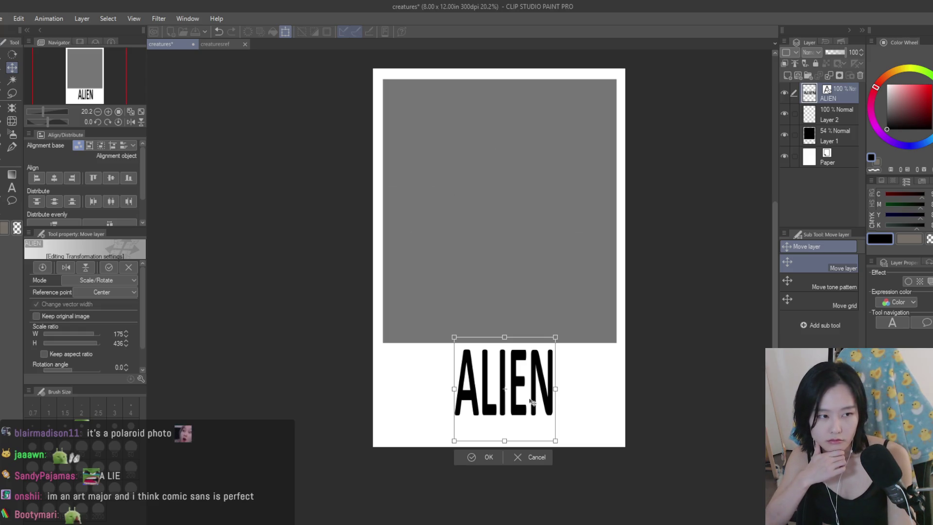
key("Escape")
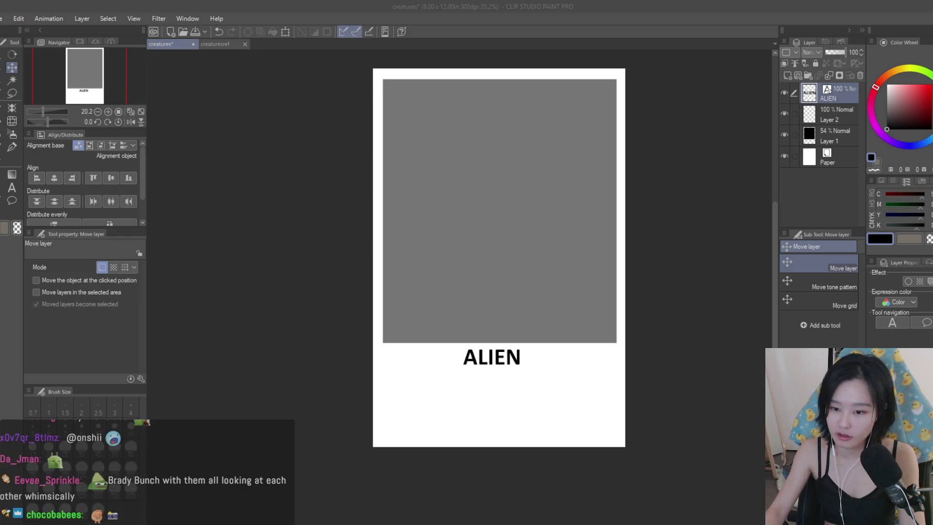
key("alt+Tab")
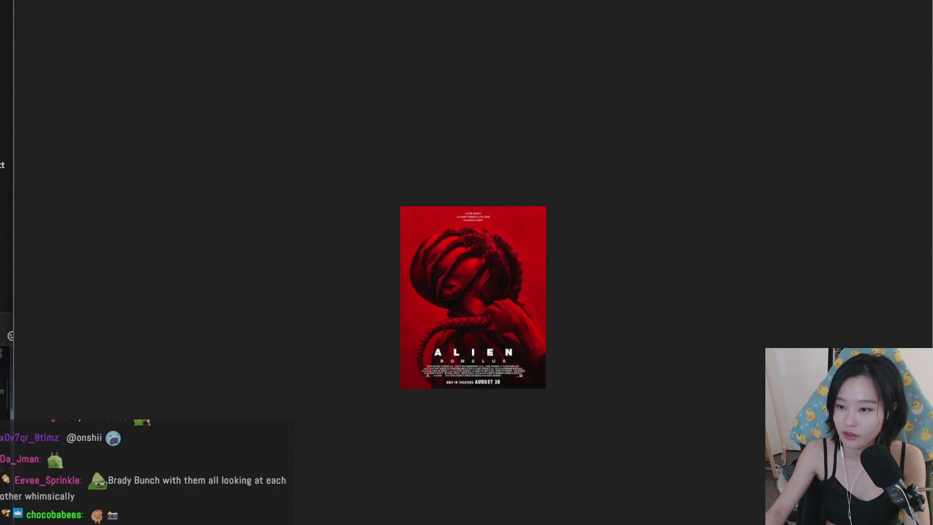
- Switch from the reference poster back to the Clip Studio Paint canvas
key("alt+Tab")
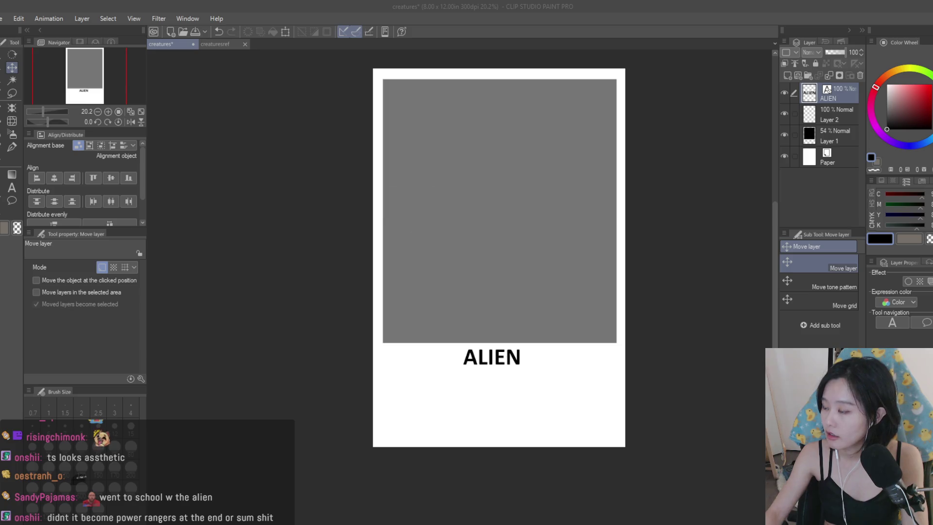
- Enlarge the ALIEN title proportionally toward the right
scroll(638, 344, "down", 1)
scroll(287, 210, "up", 1)
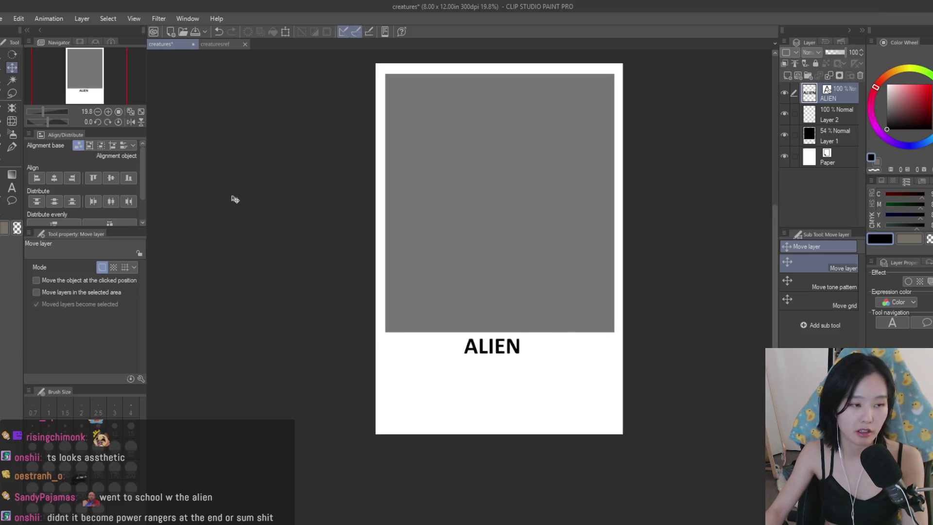
left_click(11, 188)
left_click(506, 346)
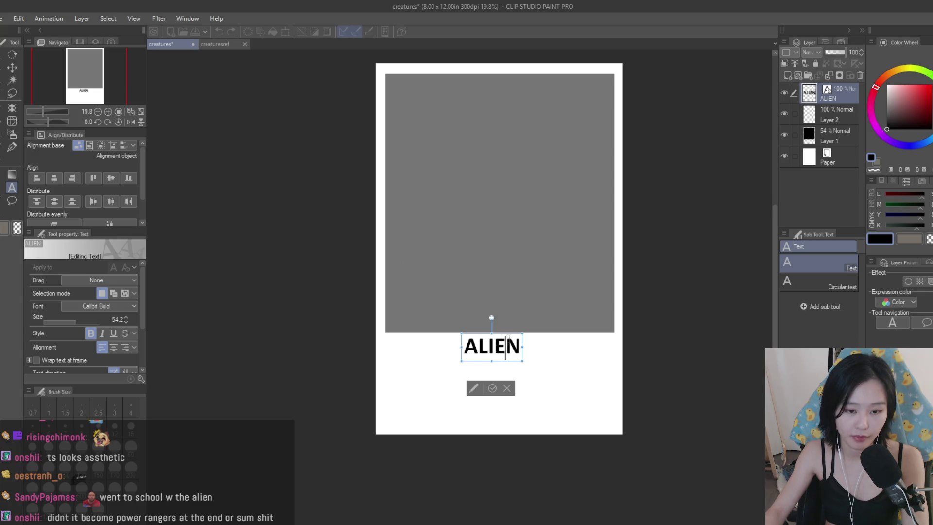
key("ctrl+t")
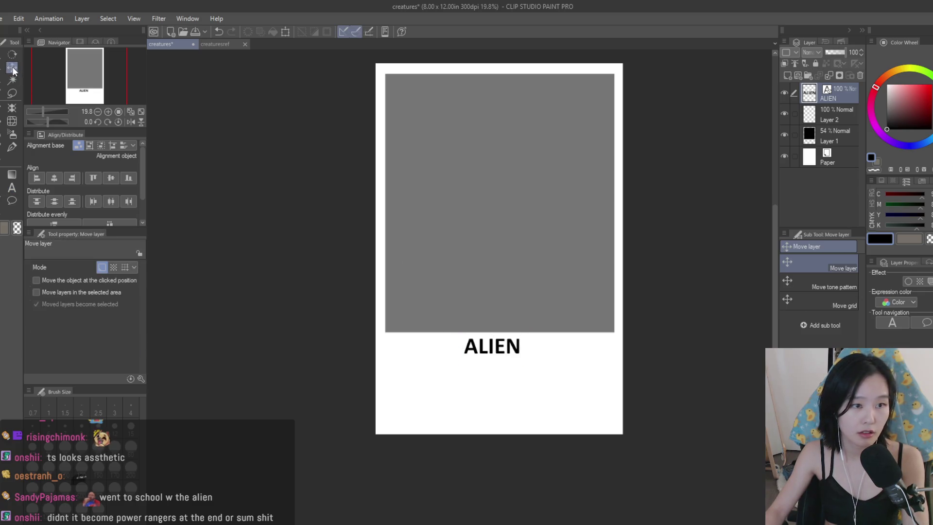
left_click(68, 355)
mouse_move(521, 360)
left_mouse_down()
mouse_move(547, 393)
mouse_move(628, 432)
mouse_move(593, 410)
mouse_move(602, 416)
left_mouse_up()
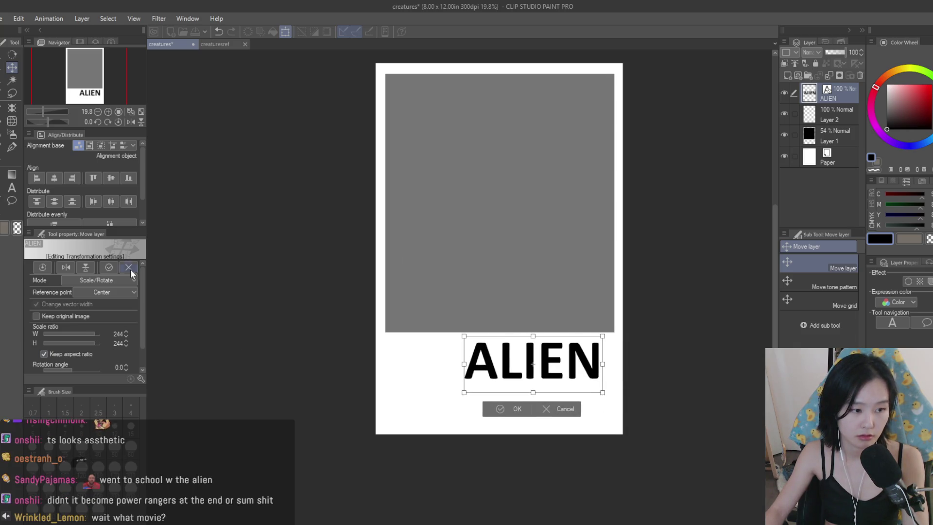
key("Return")
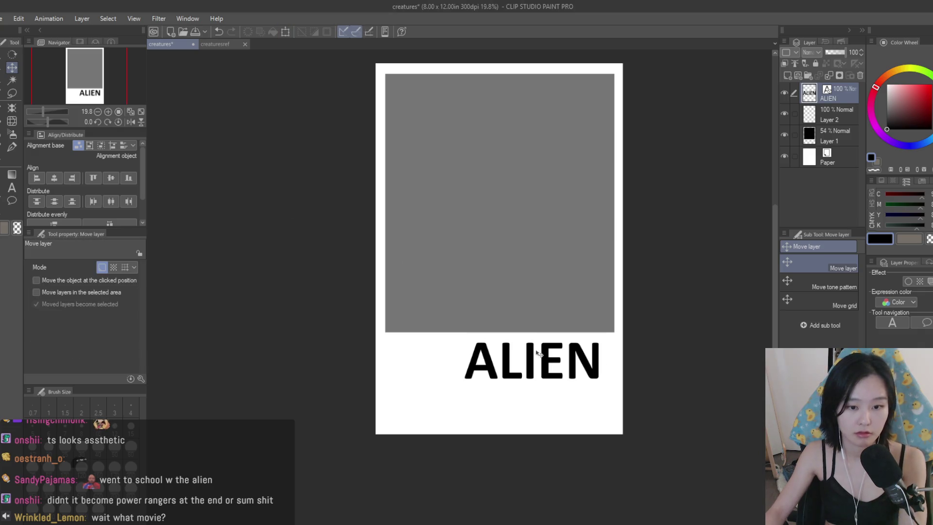
- Stretch the ALIEN title taller, remove stray typed letters, and select all its text
left_click(15, 187)
left_click(539, 385)
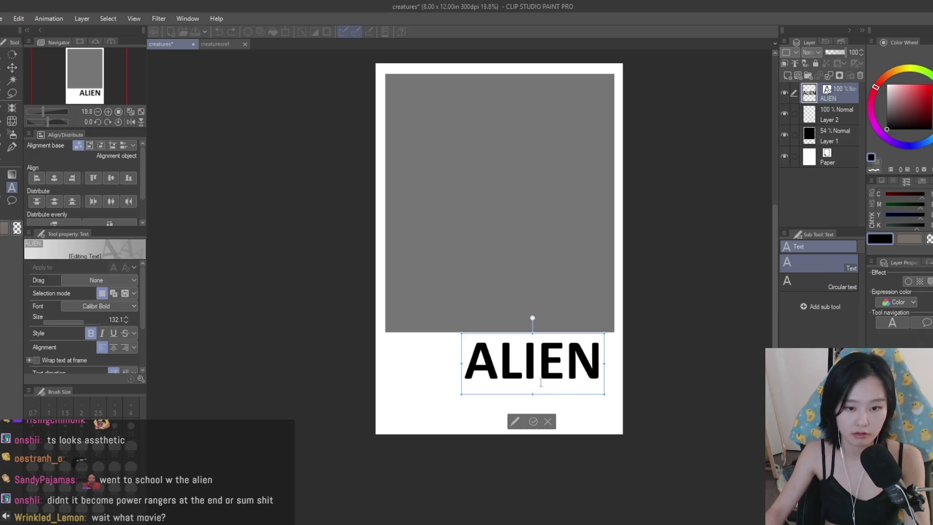
left_click_drag(533, 391, 539, 436)
left_click(565, 388)
type("sda")
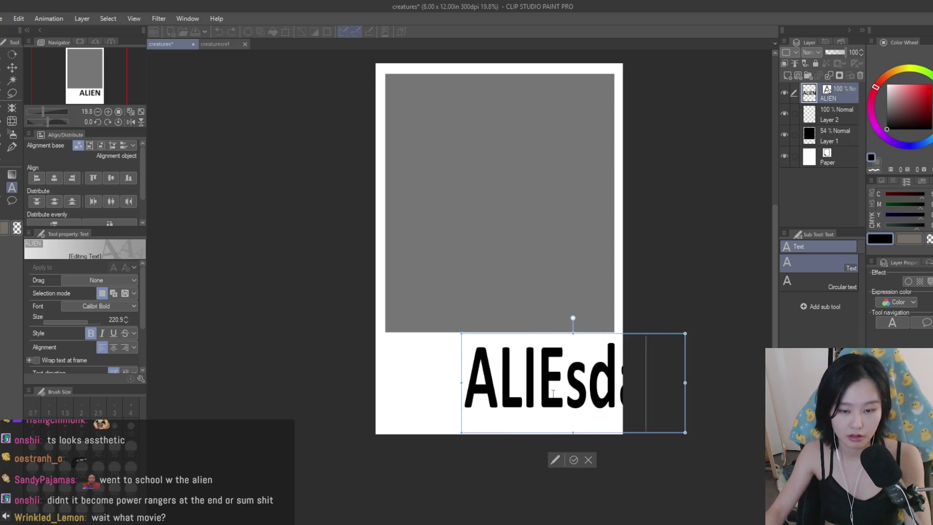
key("BackSpace")
key("BackSpace")
key("BackSpace")
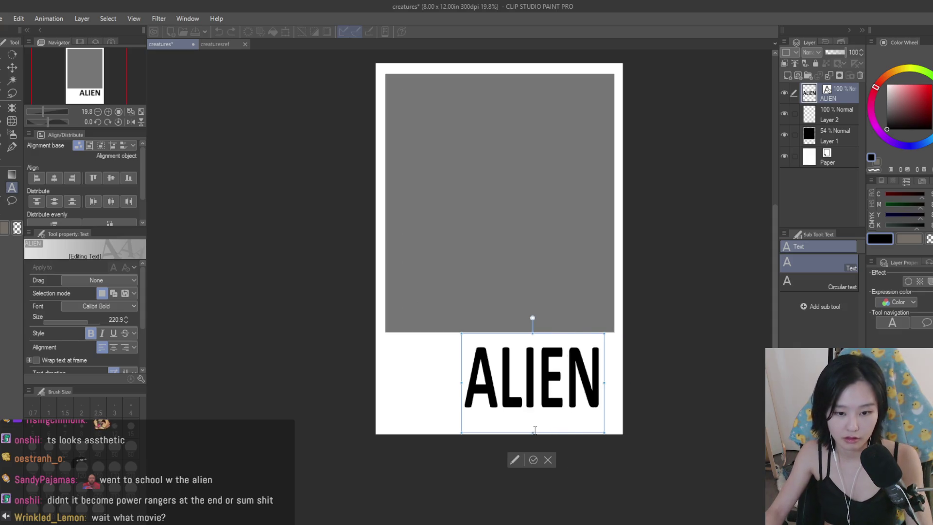
left_click(532, 432)
mouse_move(532, 434)
left_mouse_down()
mouse_move(544, 460)
mouse_move(543, 429)
left_mouse_up()
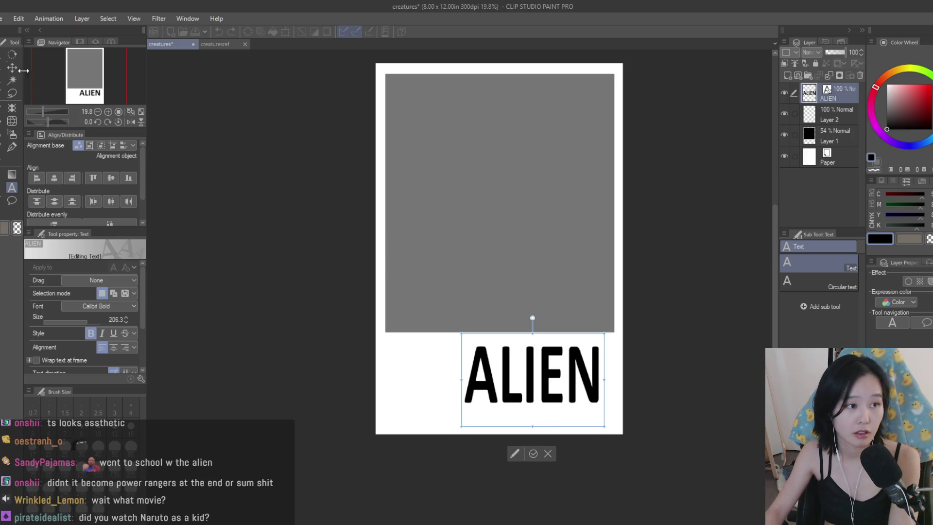
double_click(468, 348)
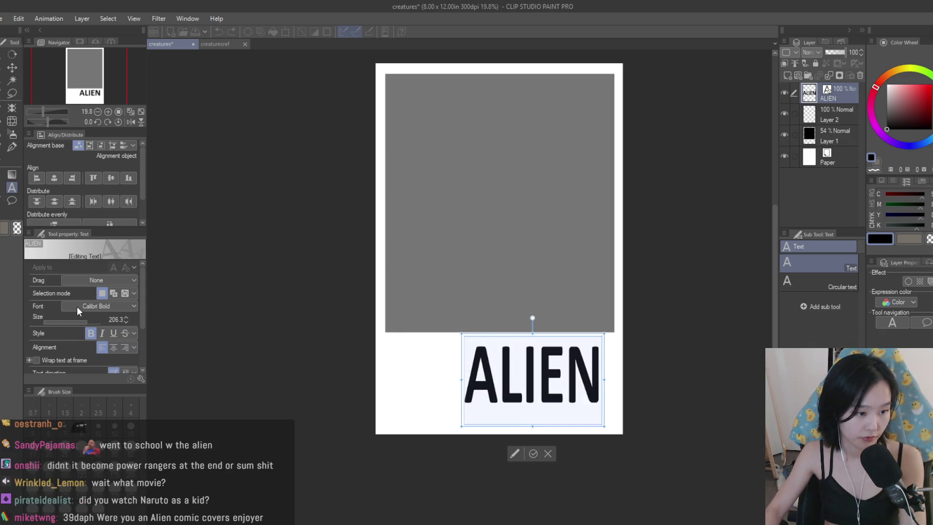
- Set the ALIEN title to Bahnschrift Light Condensed at size 218.5
key("ctrl+z")
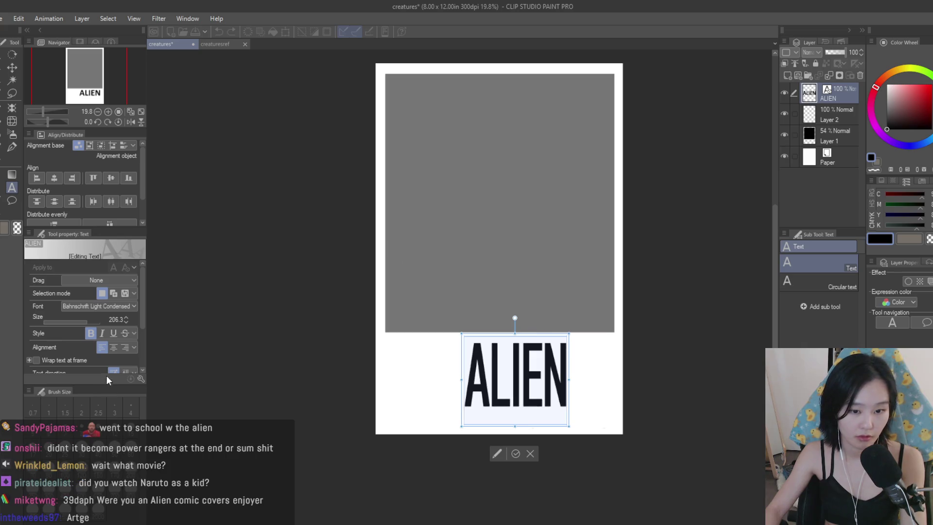
key("ctrl+z")
key("ctrl+z")
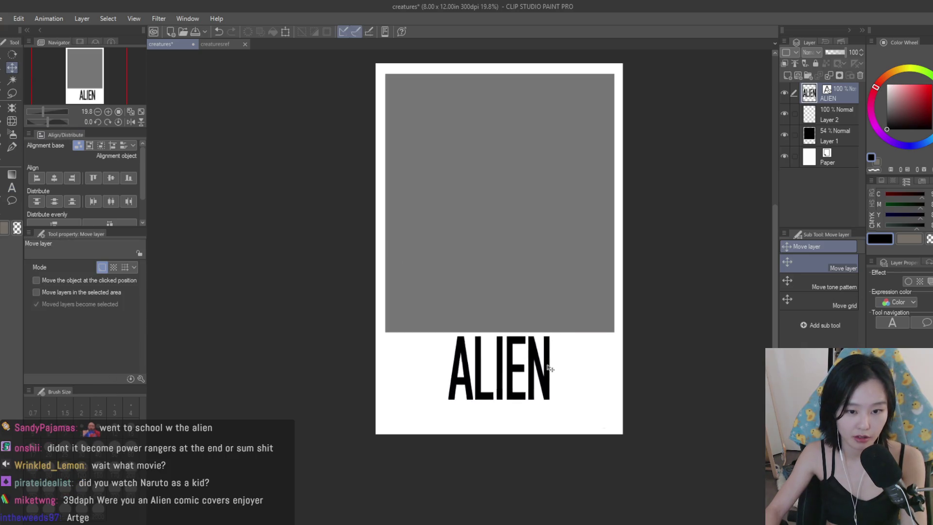
double_click(512, 381)
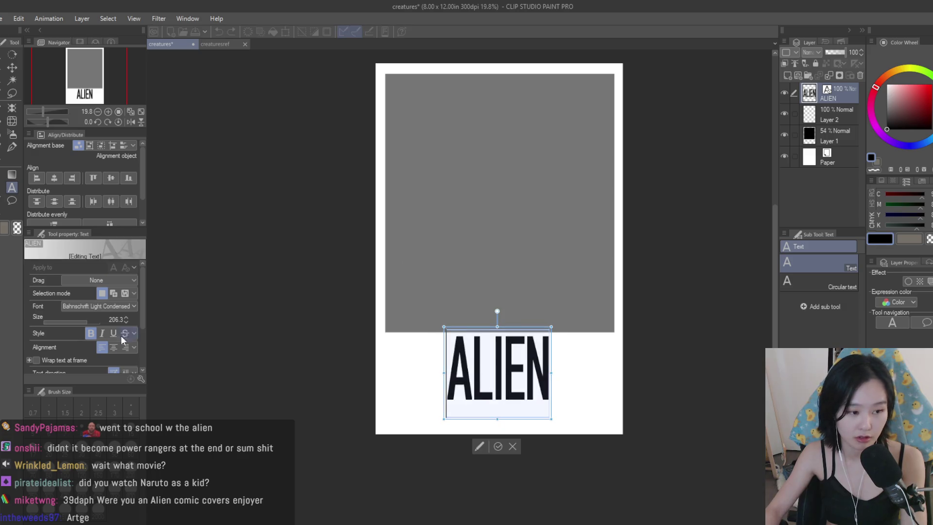
left_click(84, 321)
left_click_drag(85, 322, 88, 323)
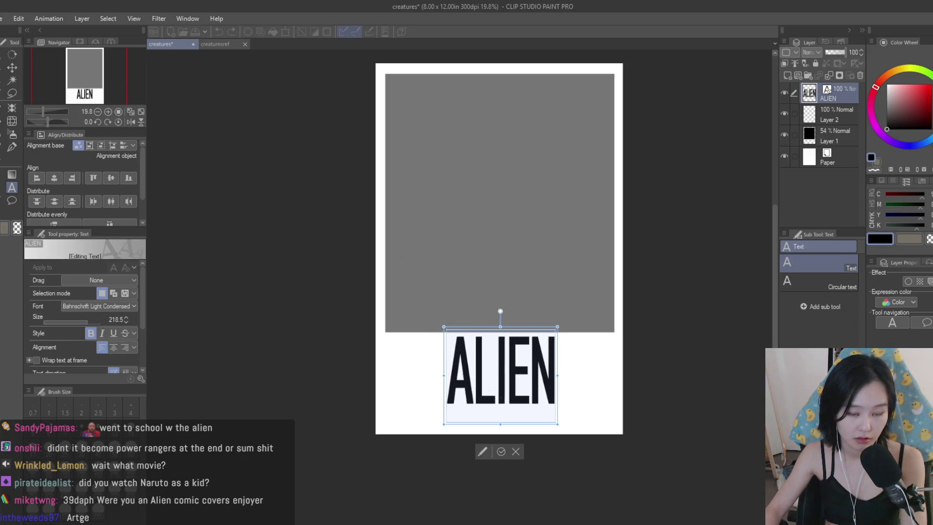
left_click(473, 382)
left_click_drag(138, 316, 141, 357)
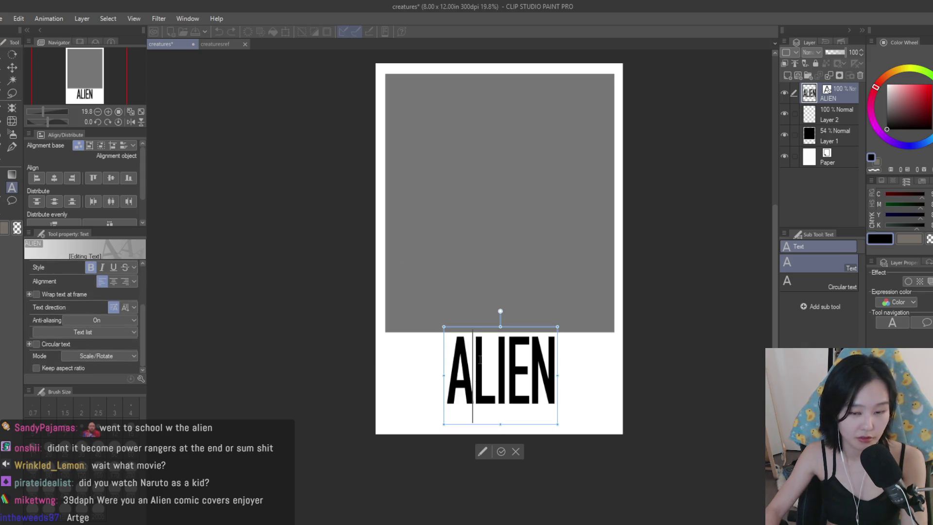
key("ctrl+a")
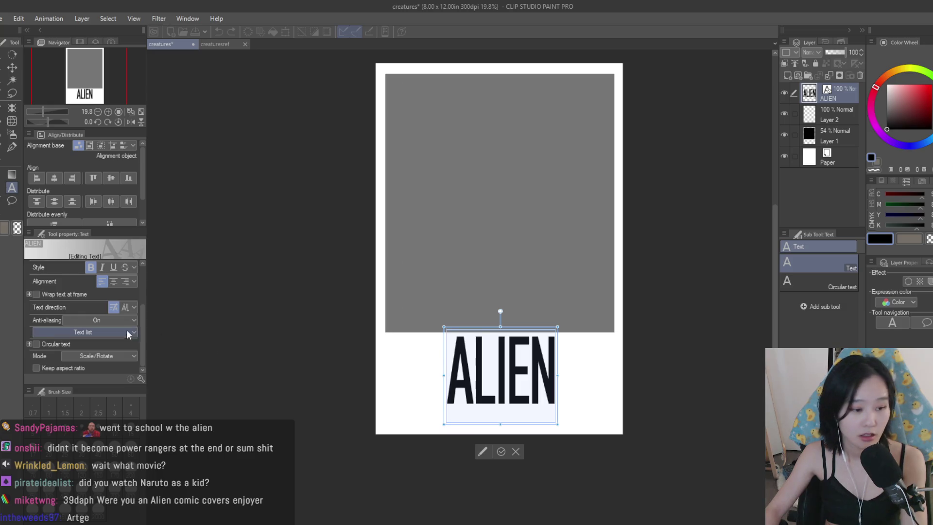
left_click_drag(141, 354, 145, 305)
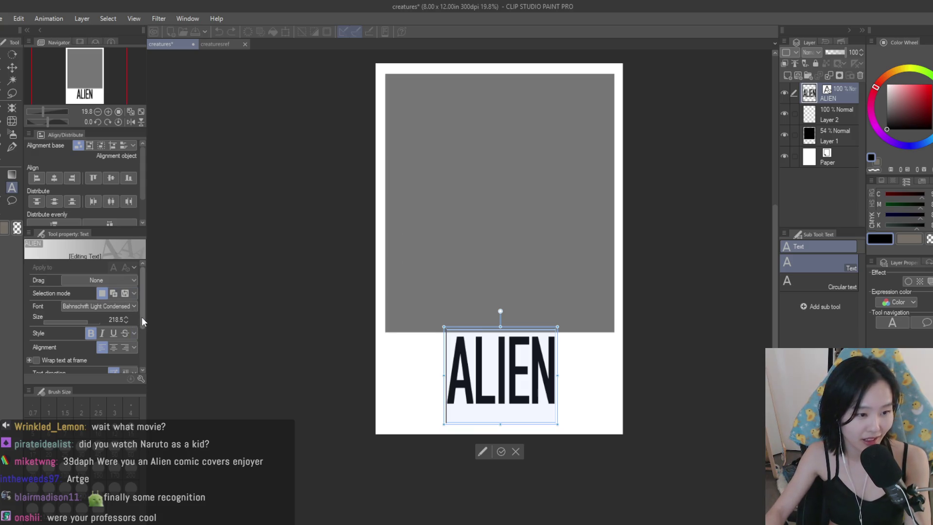
- Space out the ALIEN letters and shift the title left under the grey box
scroll(142, 292, "down", 2)
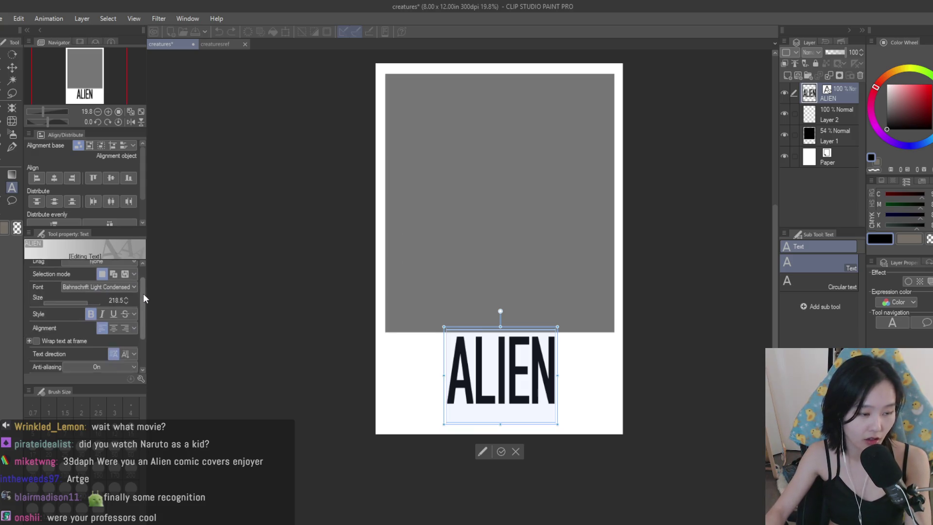
left_click_drag(144, 305, 144, 330)
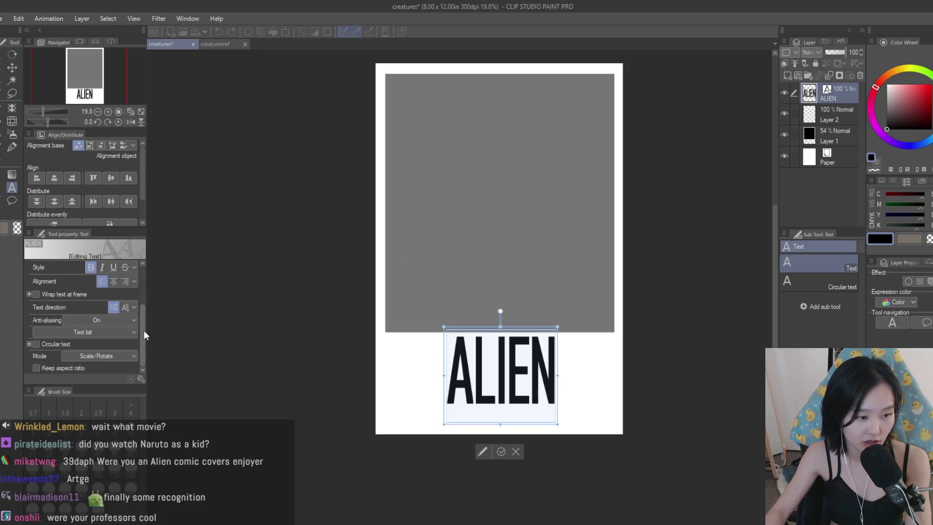
scroll(142, 315, "up", 3)
left_click_drag(144, 316, 145, 345)
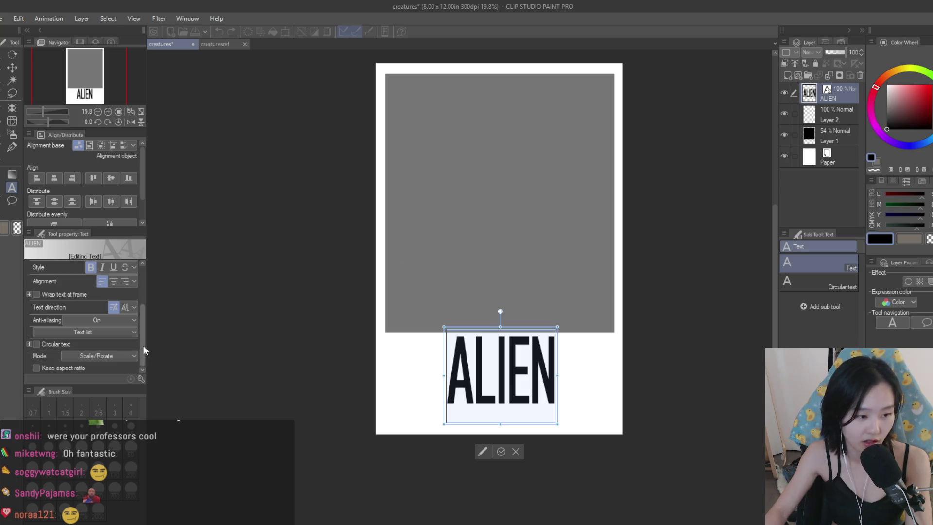
scroll(27, 346, "up", 2)
left_click_drag(139, 334, 142, 290)
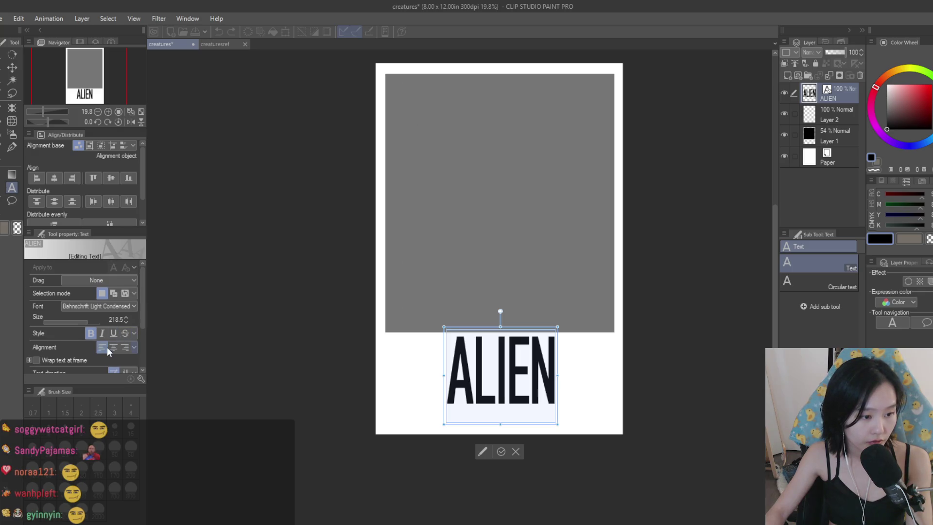
left_click(480, 379)
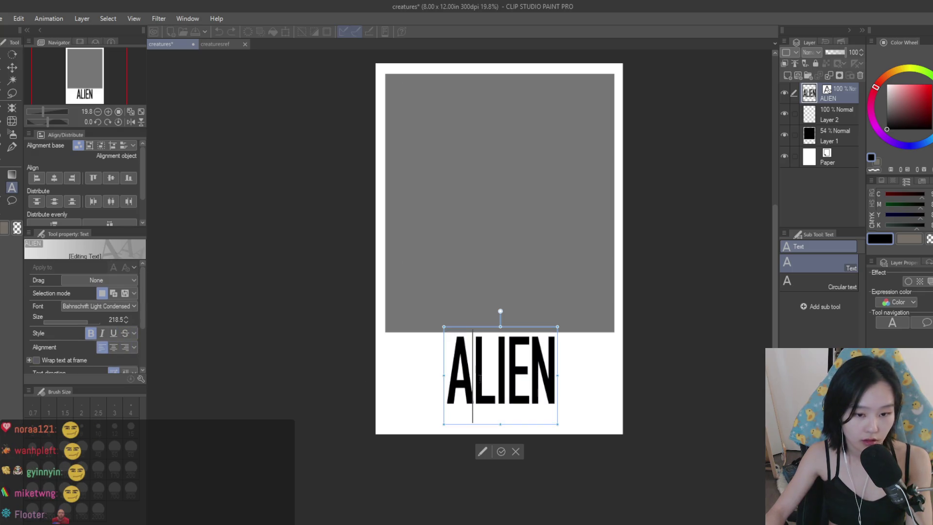
key("Right")
key("Right")
key("Right")
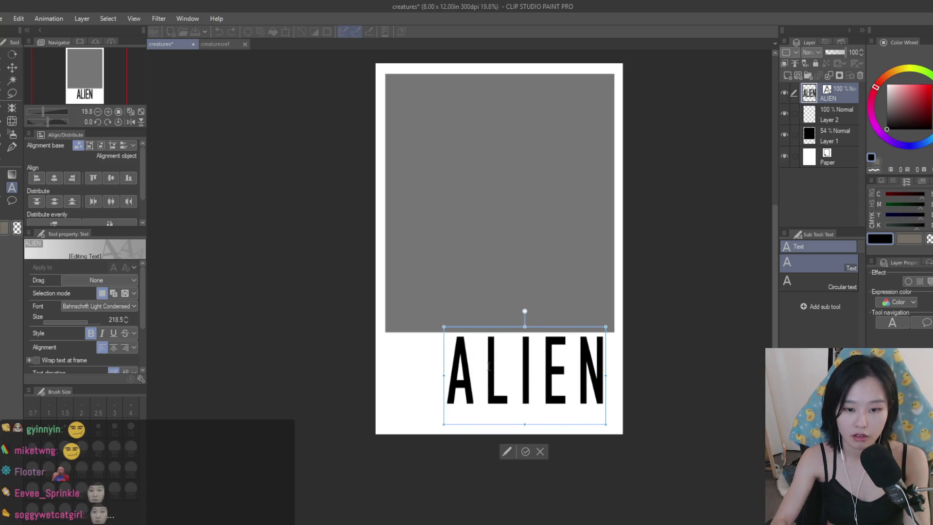
key("k")
left_click_drag(556, 392, 528, 395)
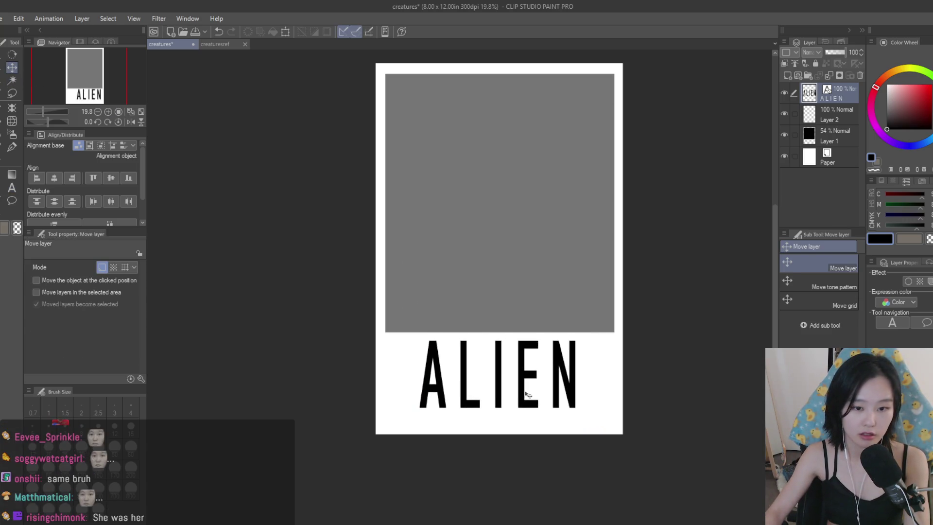
- Delete the spaces between the letters of the ALIEN title
key("t")
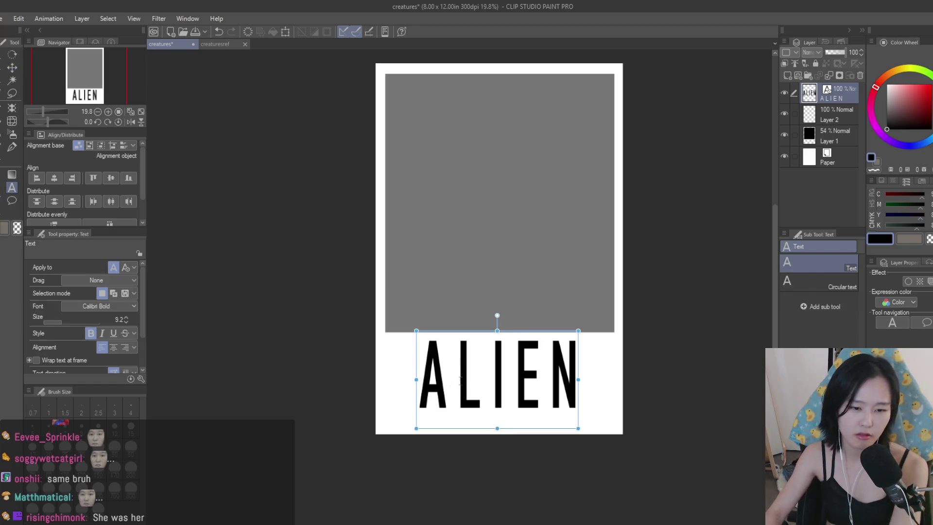
left_click(460, 382)
key("Right")
key("BackSpace")
key("Right")
key("Right")
key("BackSpace")
key("Right")
key("BackSpace")
key("Right")
key("Right")
key("BackSpace")
key("Left")
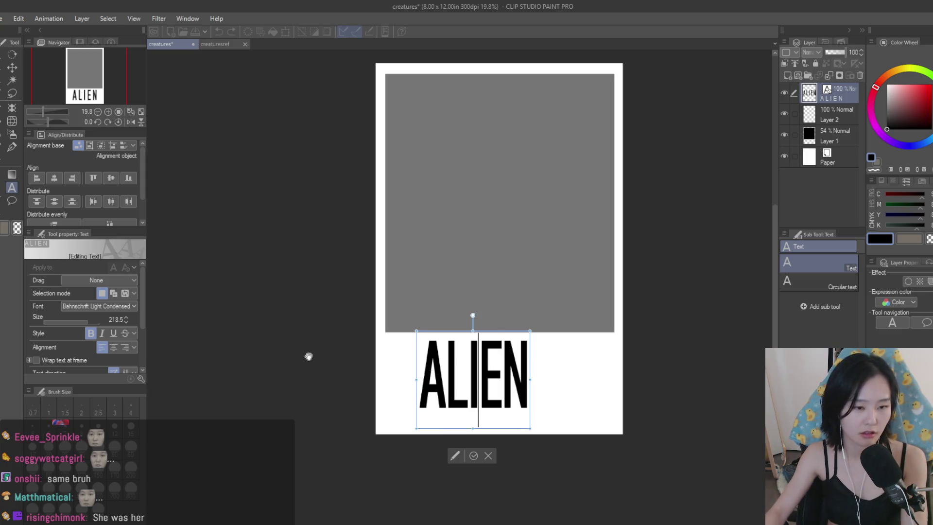
- Set ALIEN in Refrigerator Deluxe Light and move it right, beneath the grey box
key("ctrl+a")
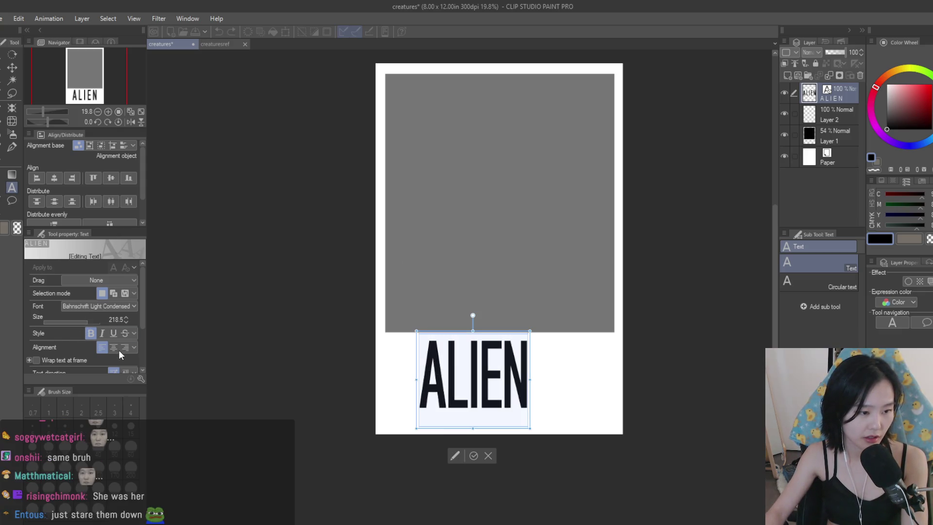
key("Down")
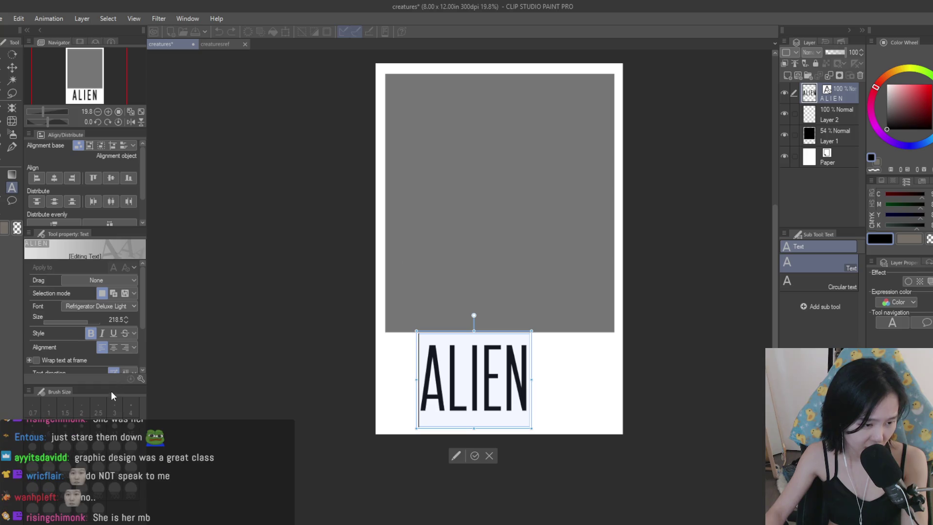
left_click(12, 67)
left_click_drag(530, 389, 553, 380)
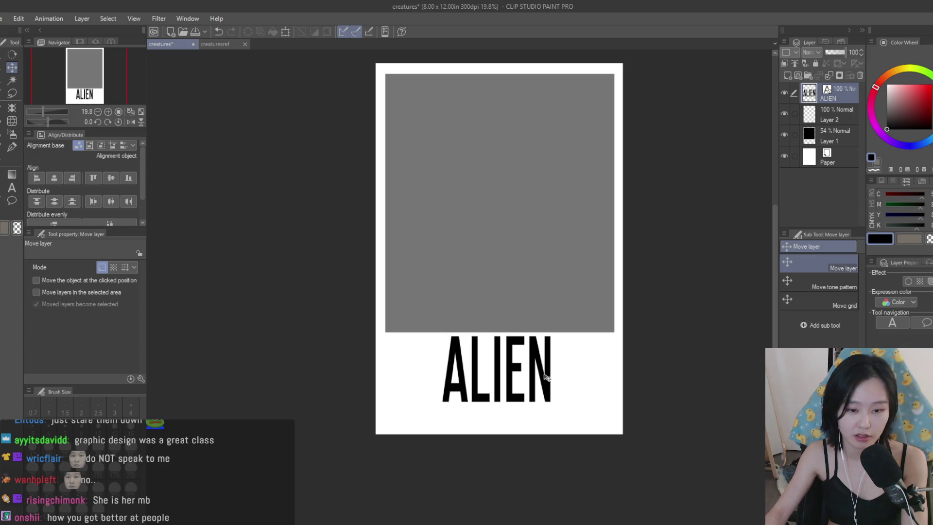
scroll(547, 378, "up", 2)
key("ctrl+t")
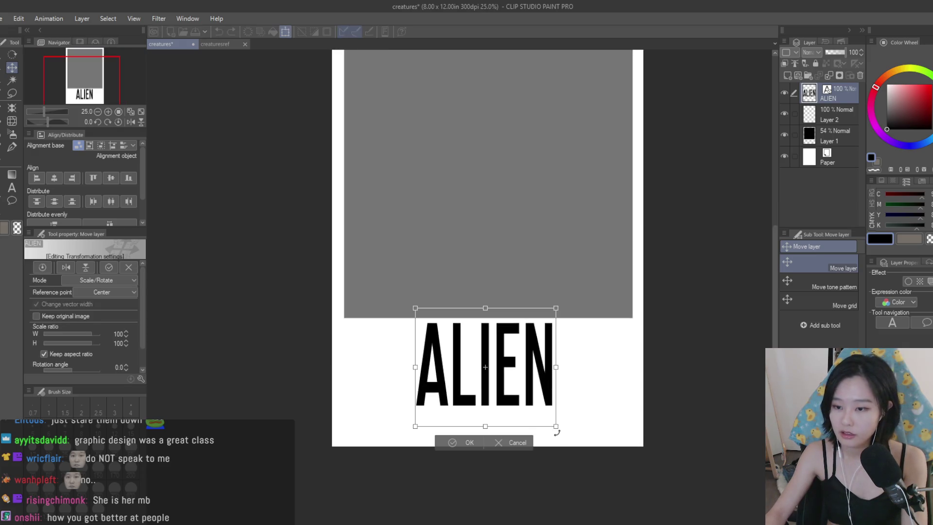
- Shrink the ALIEN title slightly and centre it under the grey box
left_click_drag(561, 430, 538, 413)
key("Return")
left_click_drag(532, 355, 549, 353)
scroll(549, 354, "down", 1)
left_click_drag(547, 394, 544, 394)
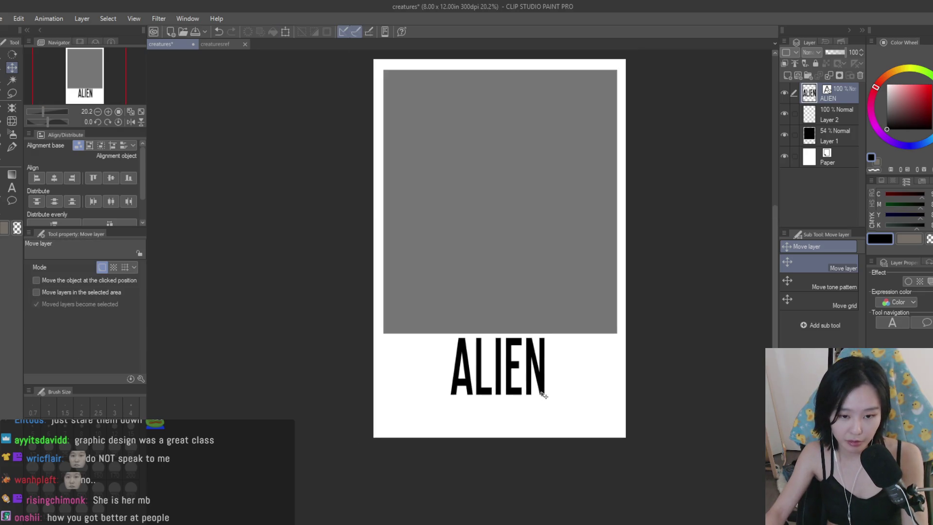
- Move the ALIEN title lower beneath the grey box
scroll(585, 389, "down", 3)
scroll(572, 413, "up", 5)
left_click_drag(571, 406, 586, 359)
scroll(571, 450, "down", 1)
scroll(571, 438, "down", 1)
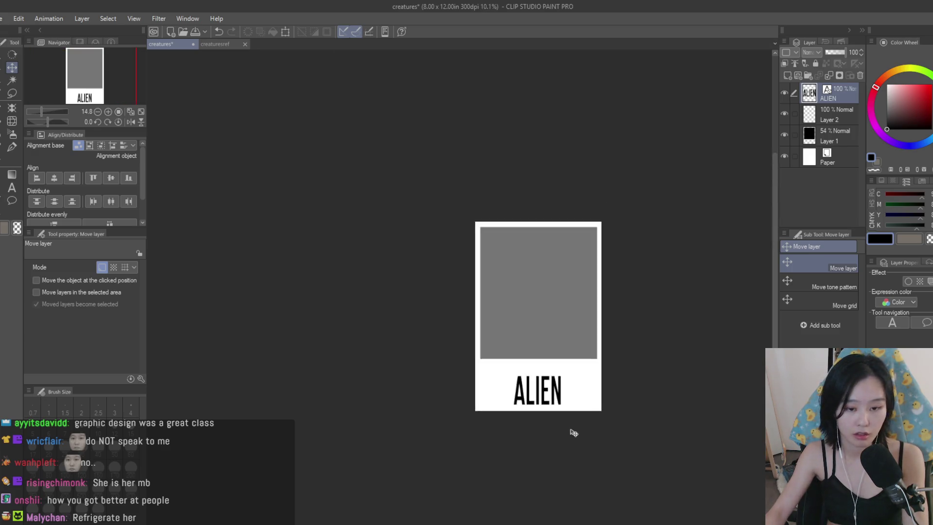
scroll(570, 431, "up", 3)
scroll(575, 433, "down", 1)
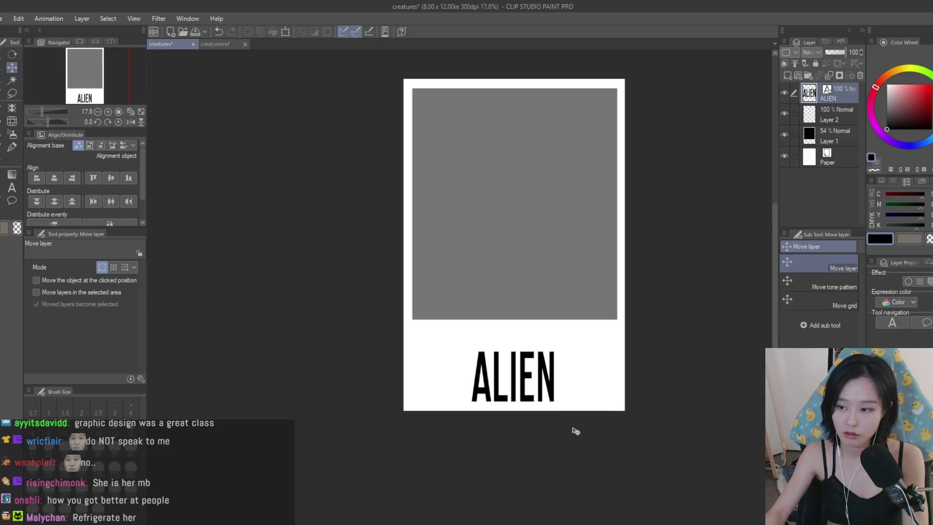
scroll(577, 426, "up", 1)
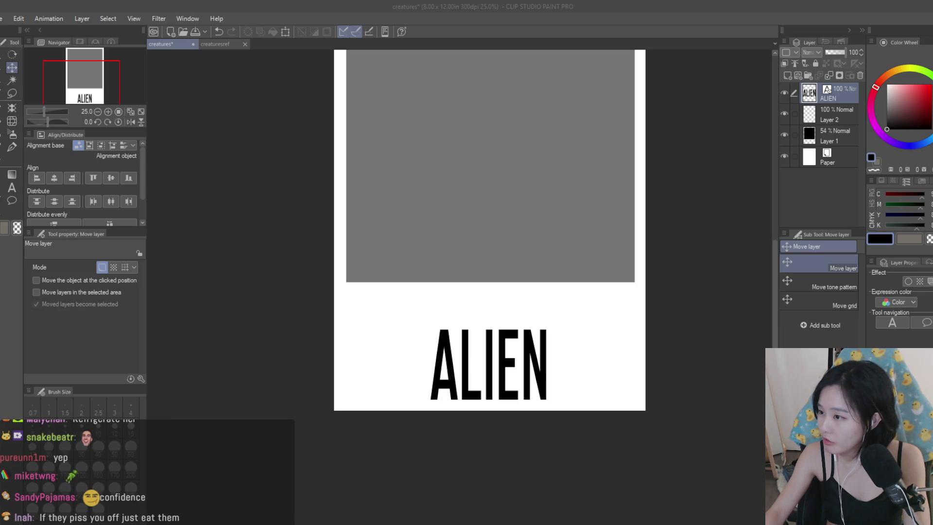
left_click(607, 355)
- Duplicate the ALIEN title layer above the original and retype the copy as RIDLEY SCOTT
key("ctrl+c")
key("ctrl+v")
mouse_move(539, 375)
left_mouse_down()
mouse_move(538, 295)
mouse_move(505, 295)
left_mouse_up()
left_click(12, 188)
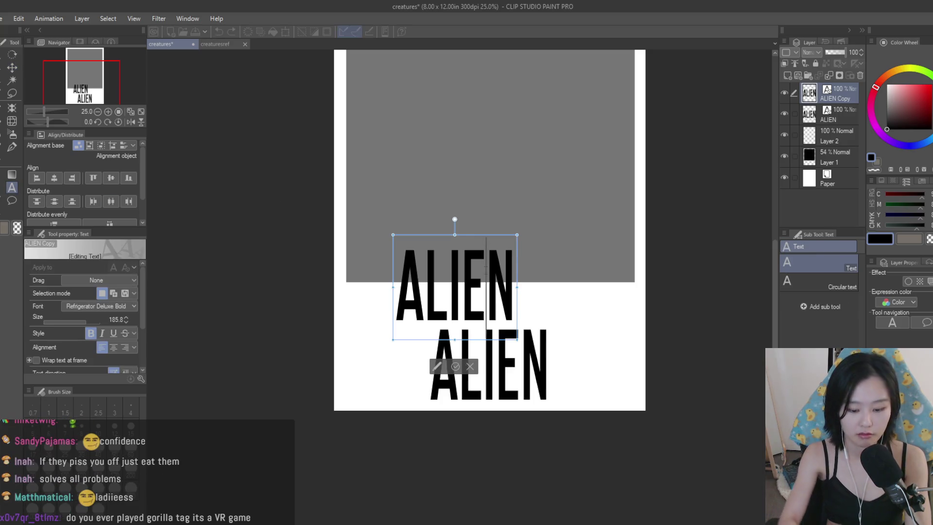
type("RI")
key("ctrl+a")
type("RIDLEY SCOTT")
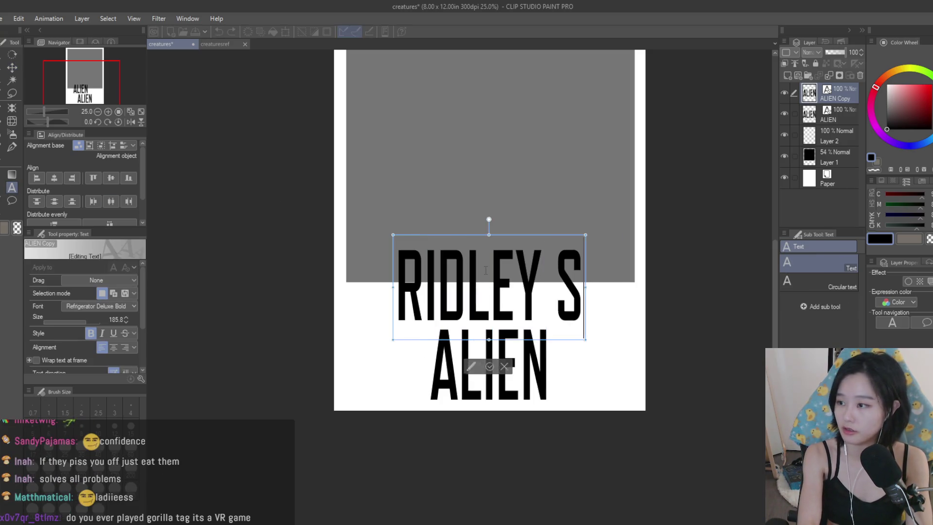
type("k")
- Scale the RIDLEY SCOTT text down and tuck it beside ALIEN's lower right
key("ctrl+t")
mouse_move(693, 335)
left_mouse_down()
mouse_move(487, 314)
mouse_move(515, 316)
mouse_move(455, 295)
mouse_move(467, 301)
mouse_move(458, 267)
mouse_move(587, 399)
left_mouse_up()
key("Return")
scroll(609, 410, "down", 4)
scroll(612, 411, "up", 5)
scroll(611, 407, "up", 1)
scroll(610, 407, "down", 2)
- Try Bahnschrift Bold on the credit, then restore Refrigerator Deluxe Bold
key("t")
left_click(562, 389)
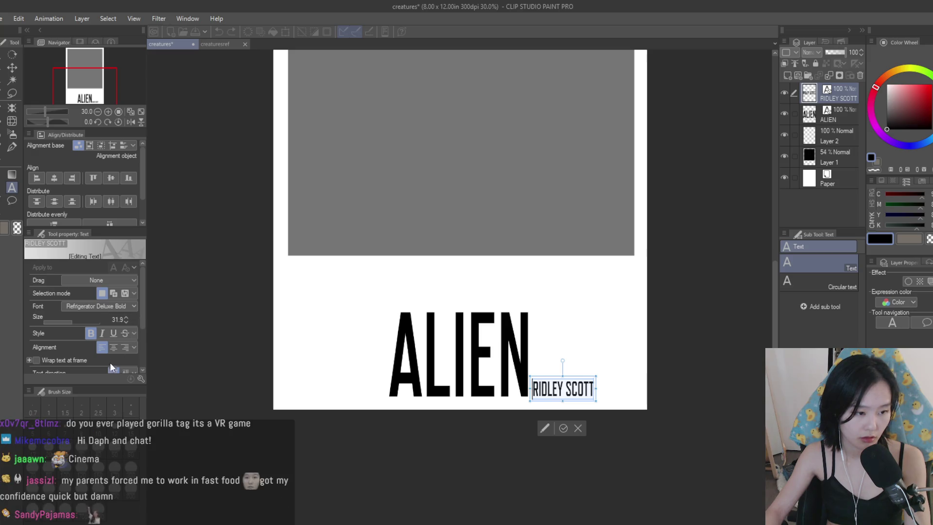
key("Up")
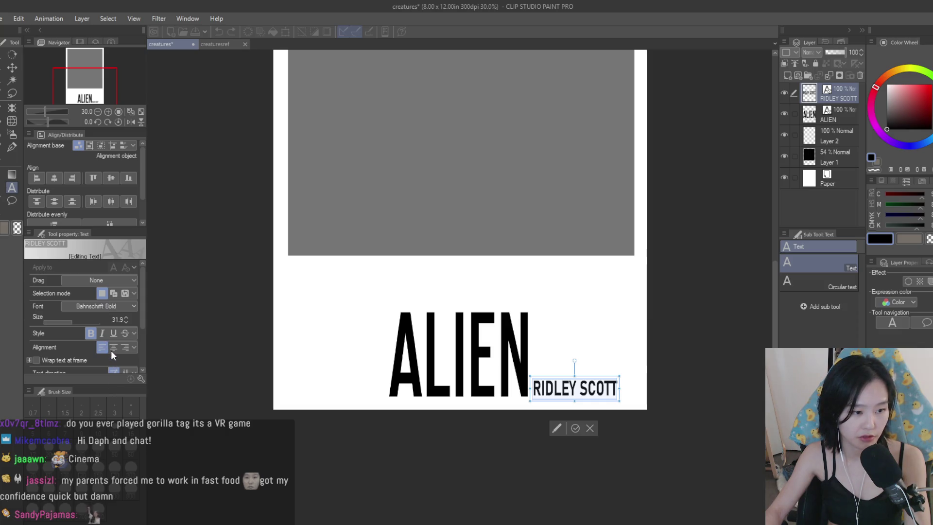
key("Down")
left_click(12, 67)
scroll(698, 344, "down", 3)
scroll(604, 329, "up", 3)
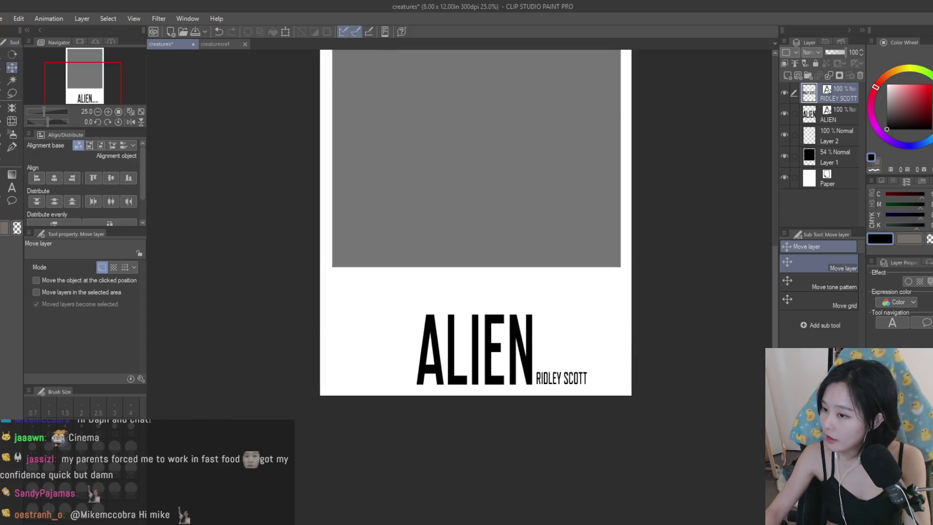
- Nudge the ALIEN title layer slightly to the left
scroll(579, 277, "down", 2)
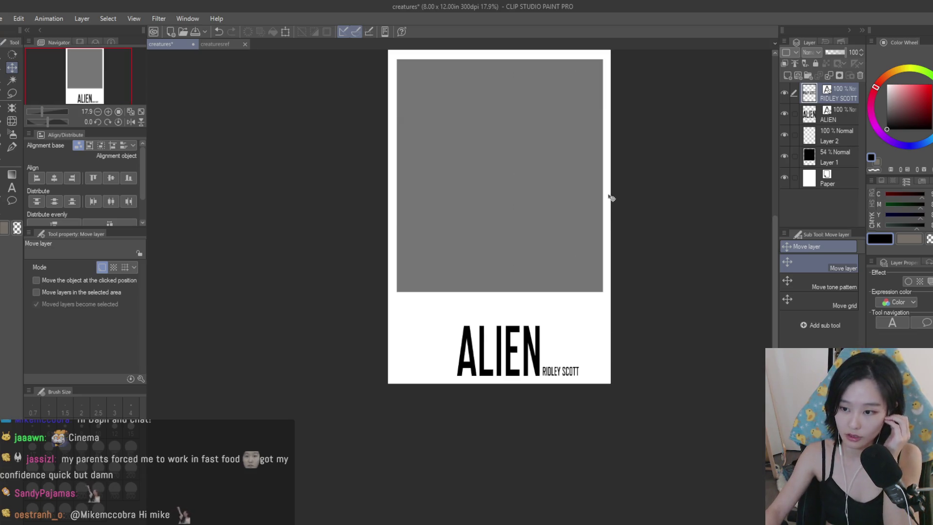
scroll(624, 338, "up", 4)
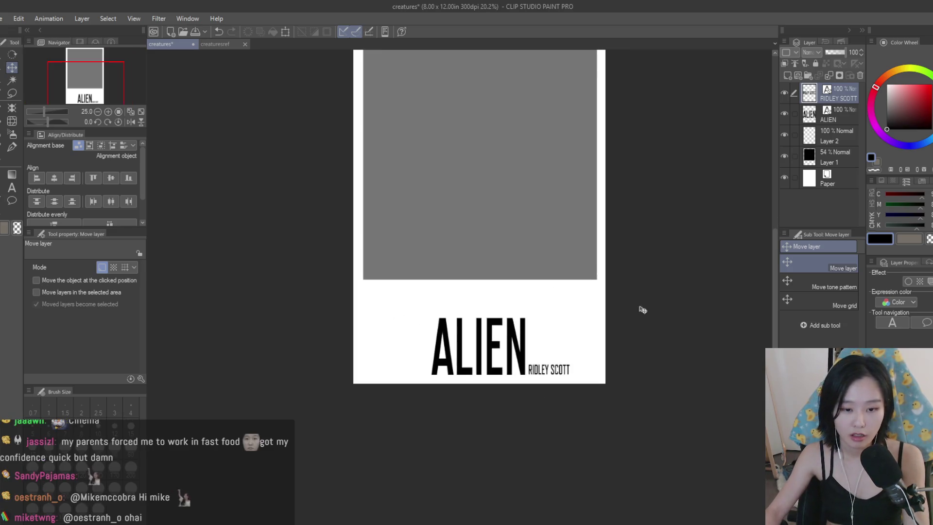
scroll(629, 331, "down", 1)
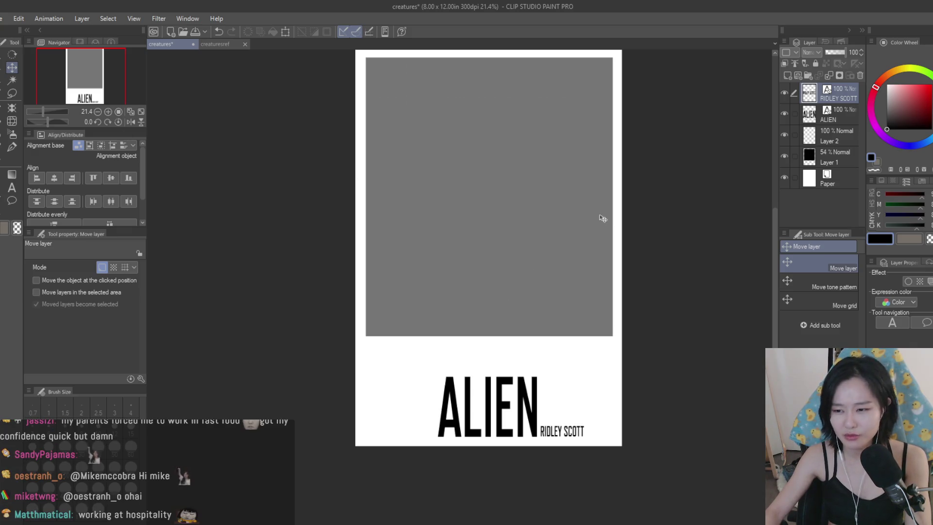
left_click(834, 117)
left_click_drag(542, 298, 538, 302)
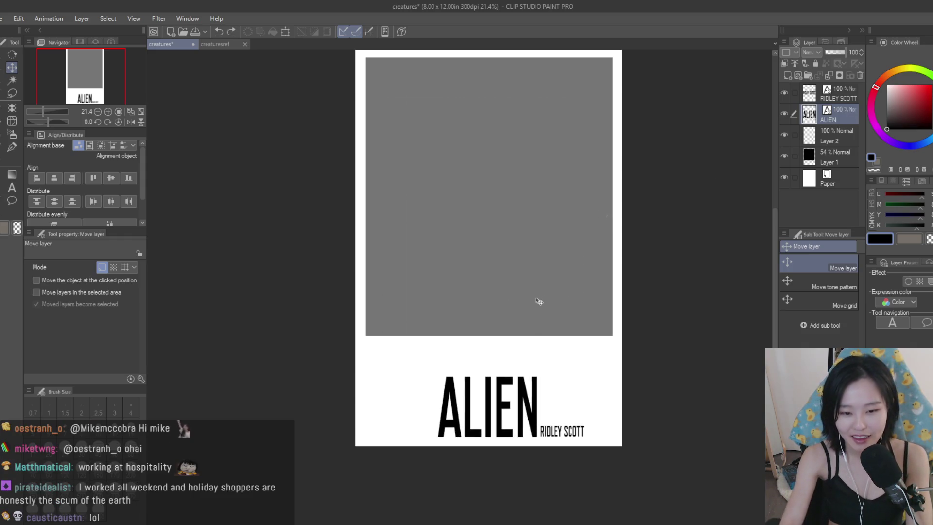
- Select the whole canvas, adding and then removing the Paper layer from the selection
key("ctrl+a")
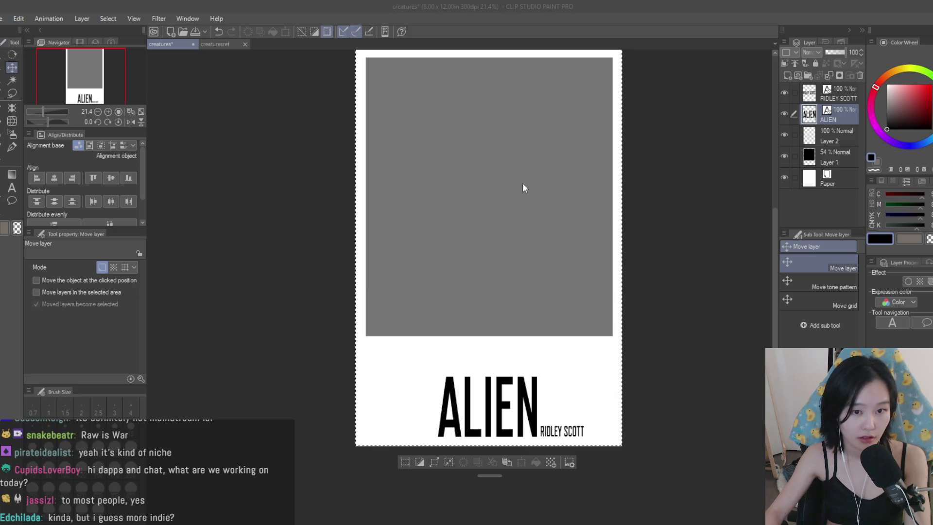
left_click(832, 178, "ctrl")
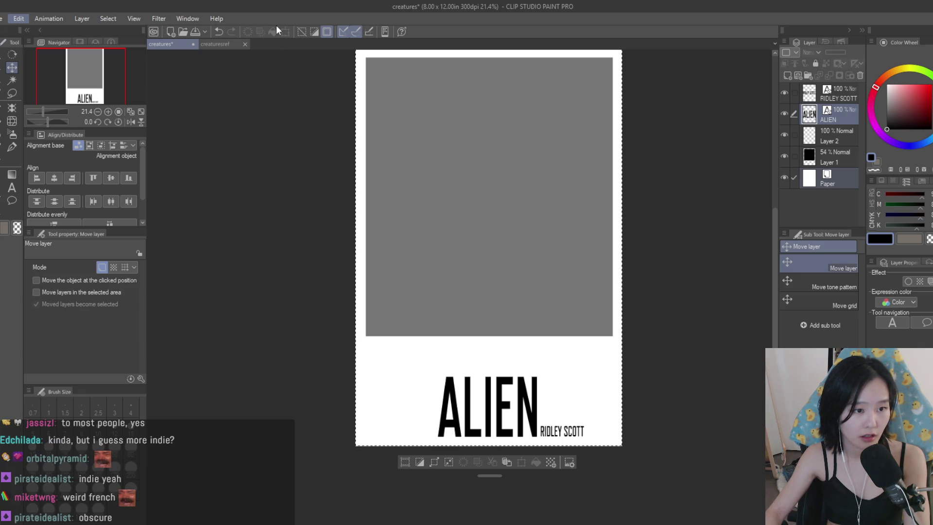
key("ctrl+d")
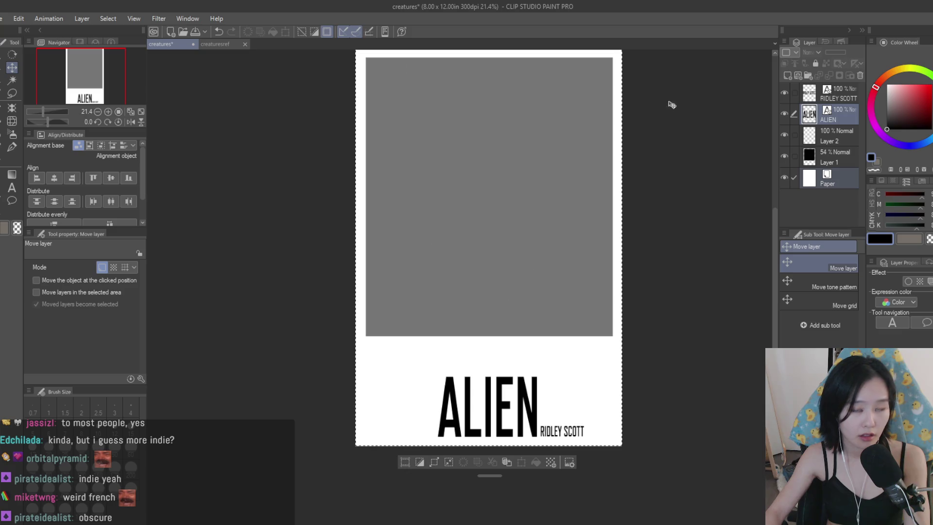
left_click(847, 112)
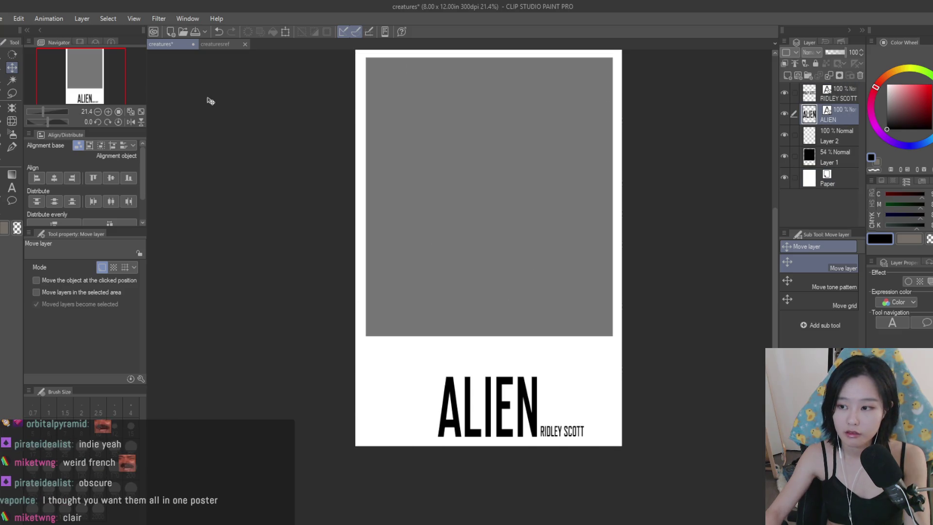
key("ctrl+a")
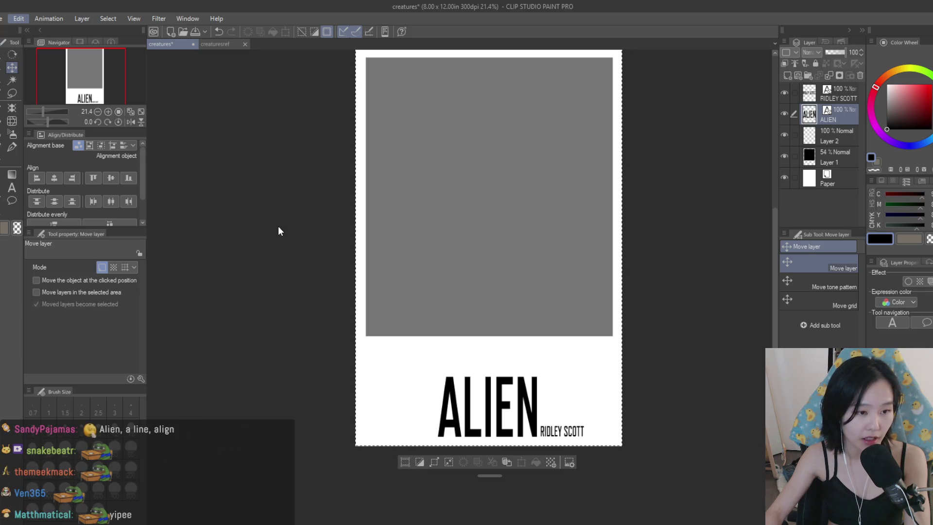
- Set the Align/Distribute alignment base to Canvas, keeping ALIEN at the bottom
left_click(278, 226)
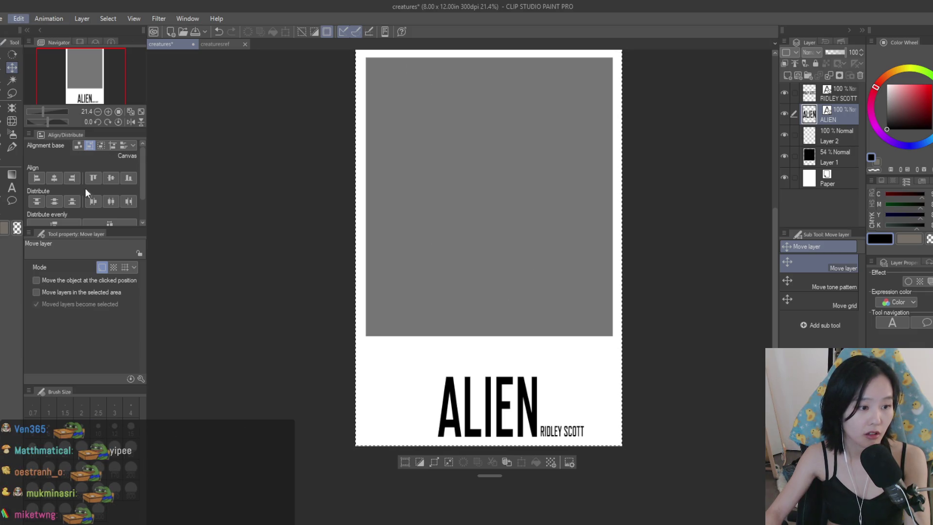
key("ctrl+z")
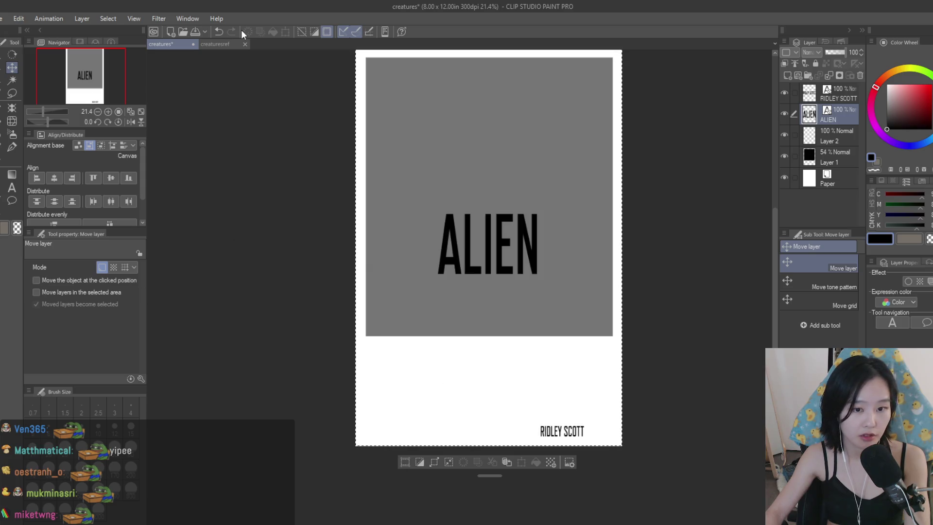
key("ctrl+z")
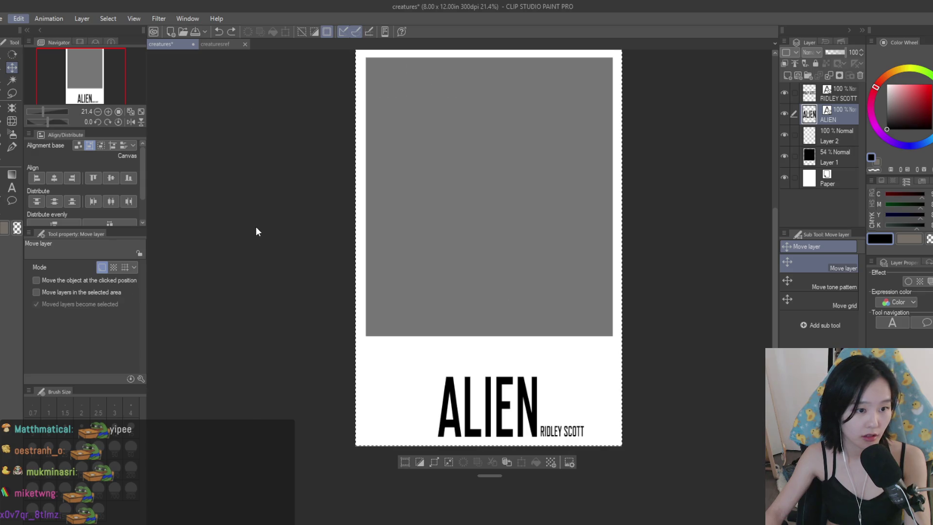
left_click(230, 68)
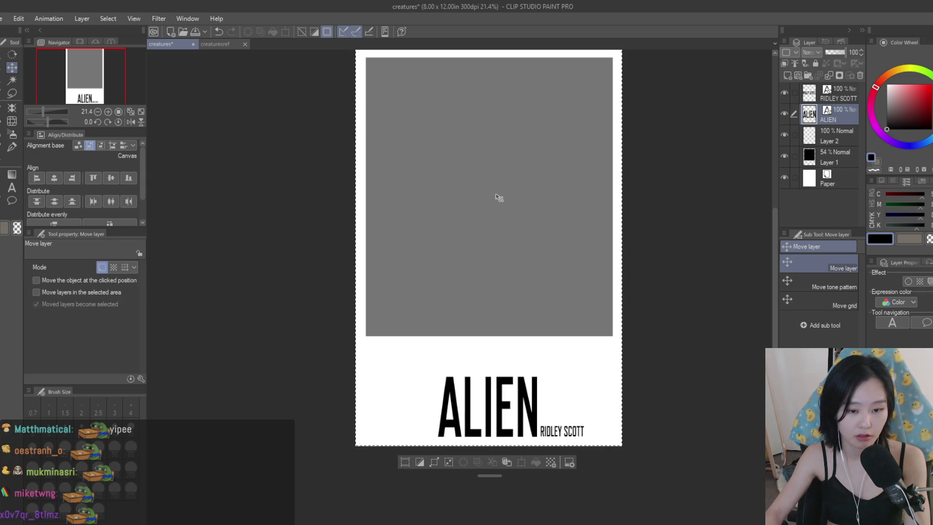
key("ctrl+d")
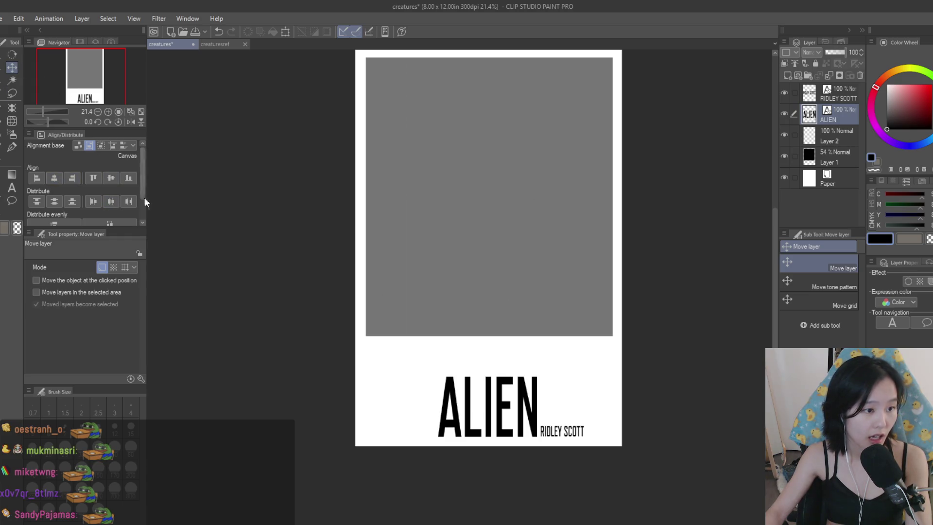
- Test vertical-centre alignment of ALIEN on the canvas, undo it, and pick the RIDLEY SCOTT layer
mouse_move(141, 166)
left_mouse_down()
mouse_move(141, 197)
mouse_move(139, 165)
left_mouse_up()
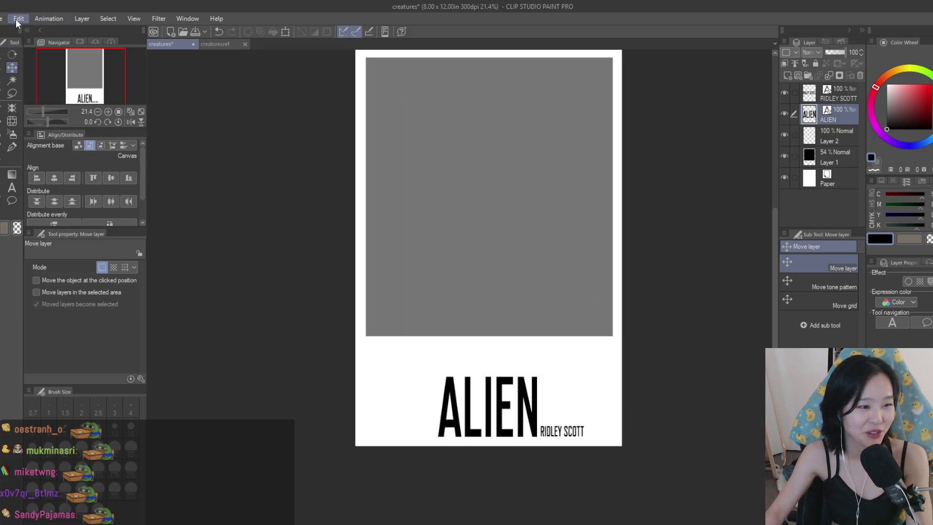
key("ctrl+a")
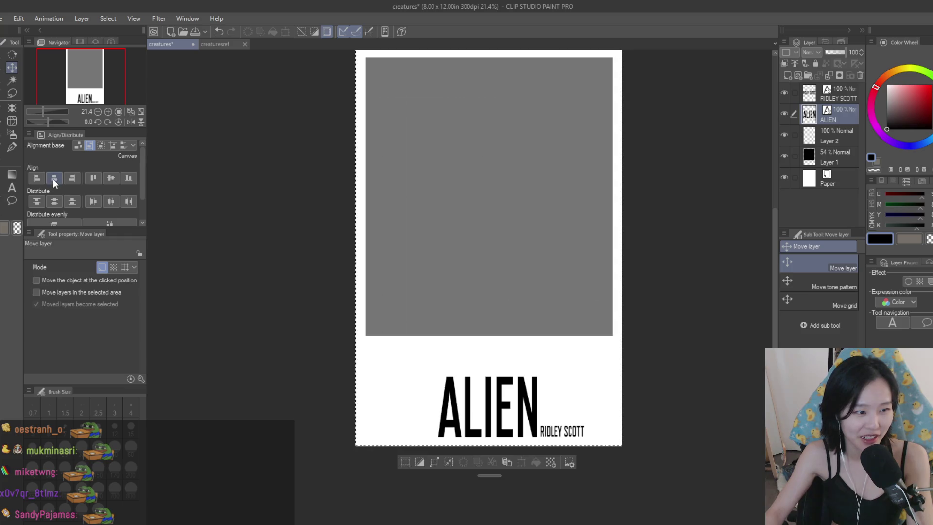
left_click(111, 179)
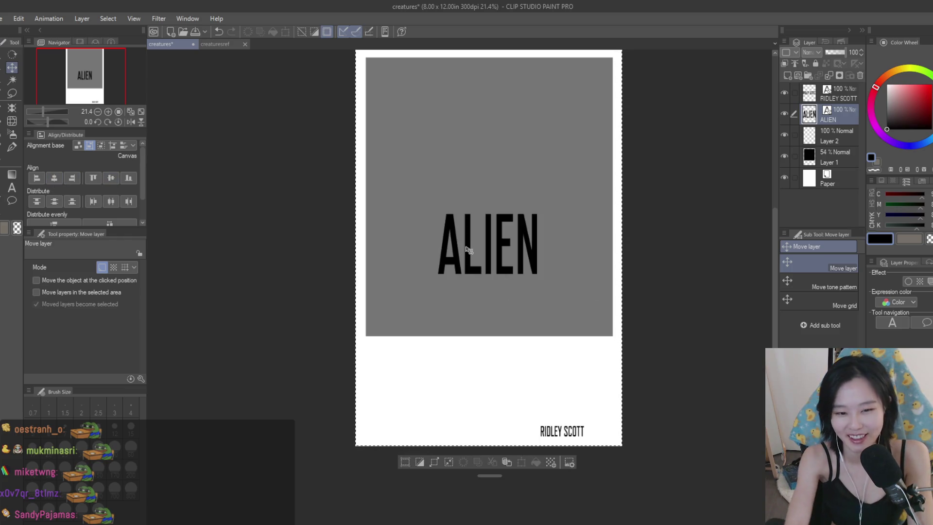
key("ctrl+z")
key("ctrl+z")
left_click(836, 94)
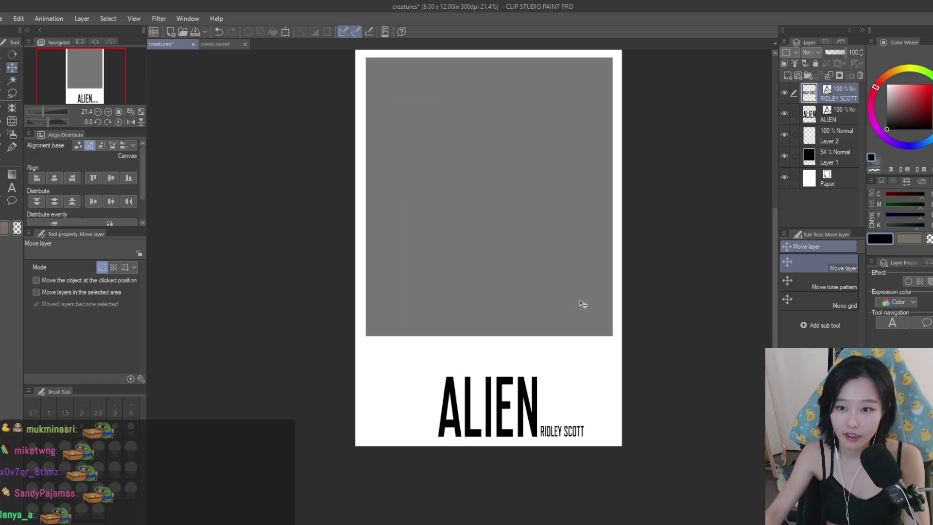
scroll(596, 442, "up", 2)
scroll(596, 442, "up", 2)
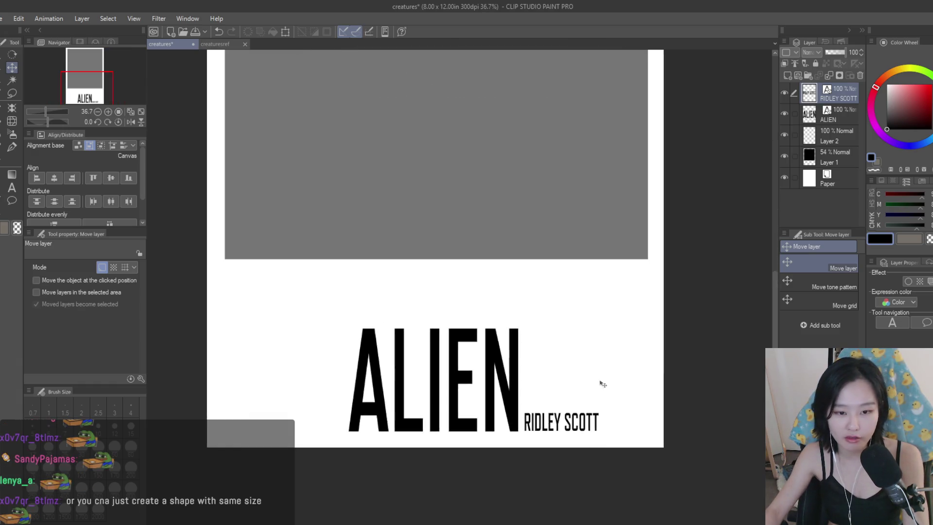
scroll(656, 381, "down", 4)
scroll(710, 400, "up", 3)
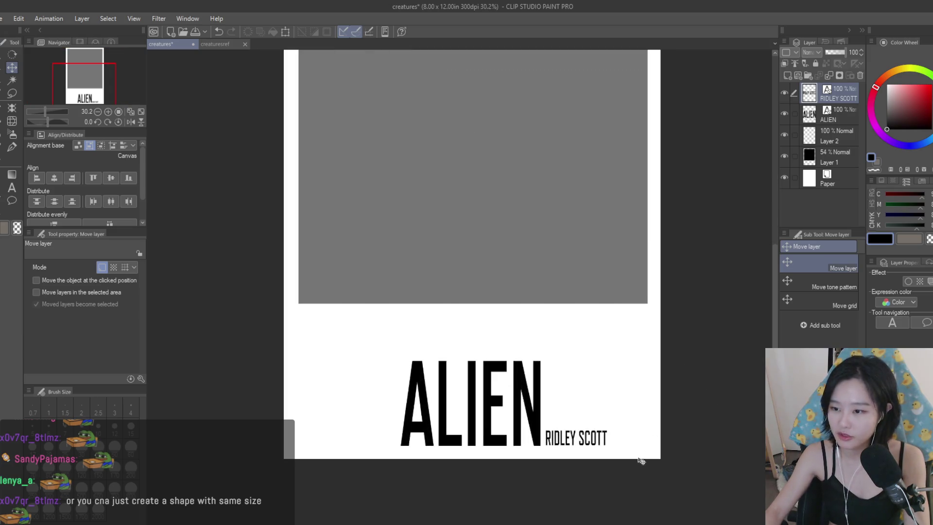
- Place a credit copy below the grey box reading SIGOURNEY WEAVER | TOM SKERRITT | VERONICA CARTWRIGHT
mouse_move(614, 465)
left_mouse_down()
mouse_move(373, 345)
mouse_move(404, 345)
left_mouse_up()
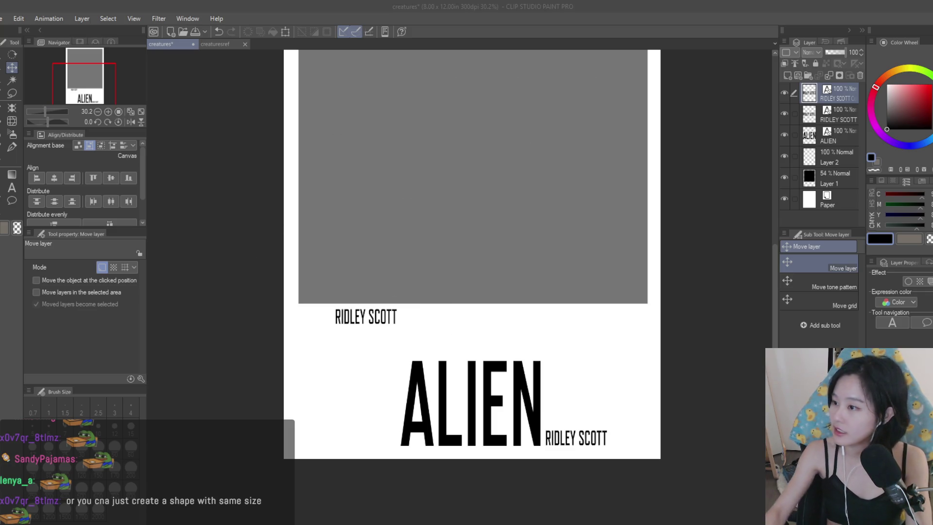
left_click(12, 188)
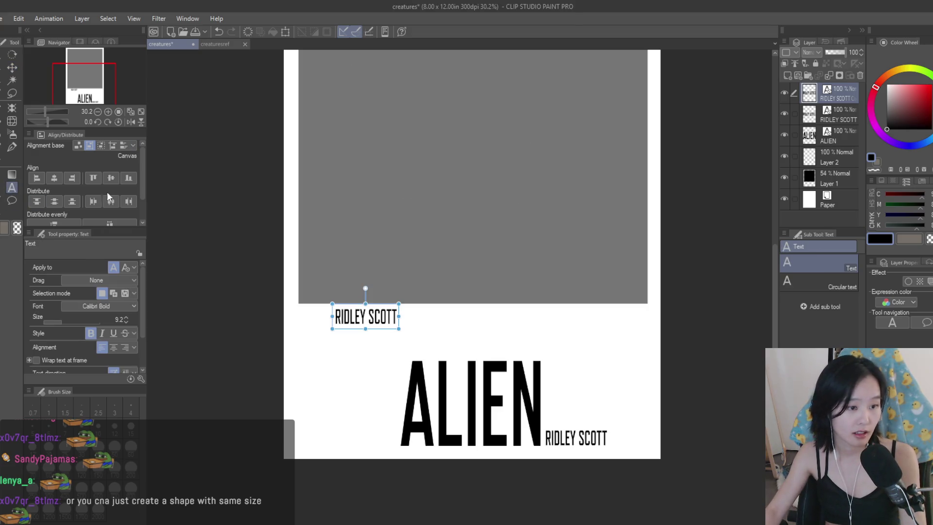
left_click(364, 318)
key("ctrl+a")
type("S")
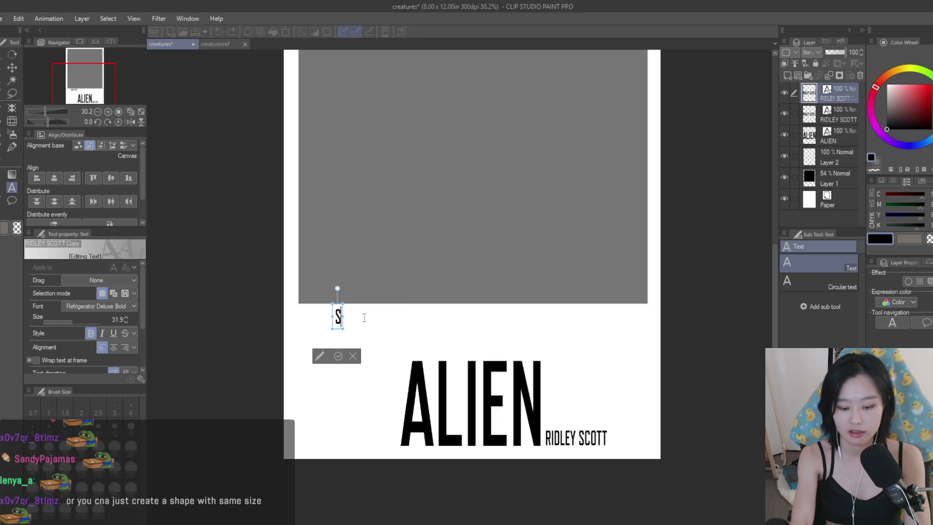
type("IGOURNEY WEAVER")
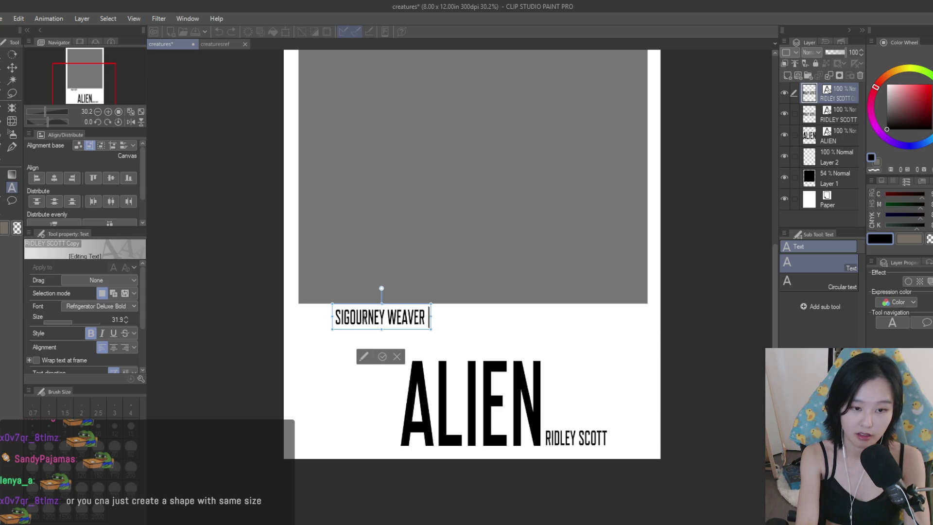
key("BackSpace")
type("|")
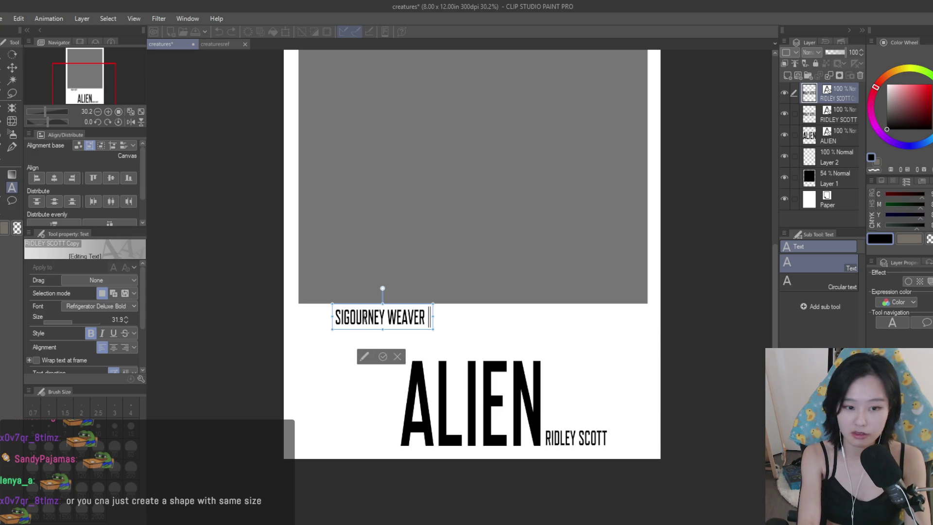
type(" TOM")
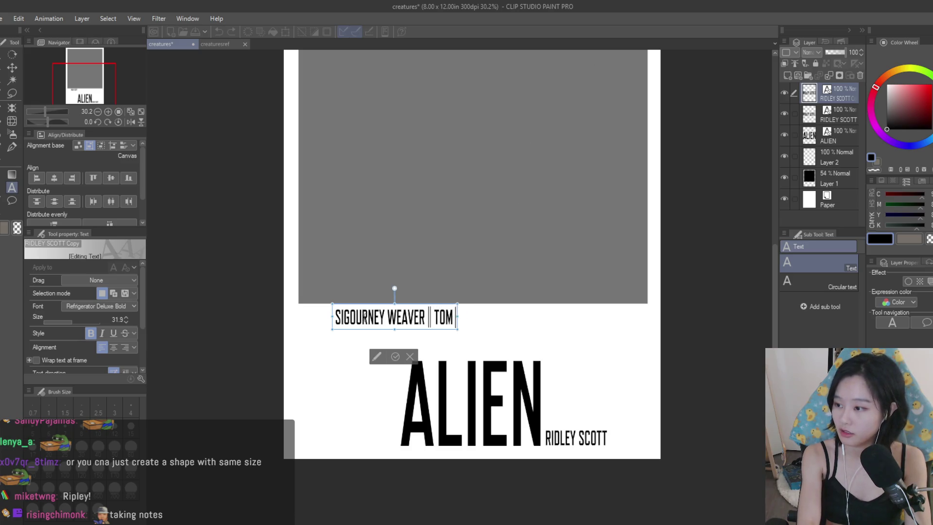
type(" SKERRITT |")
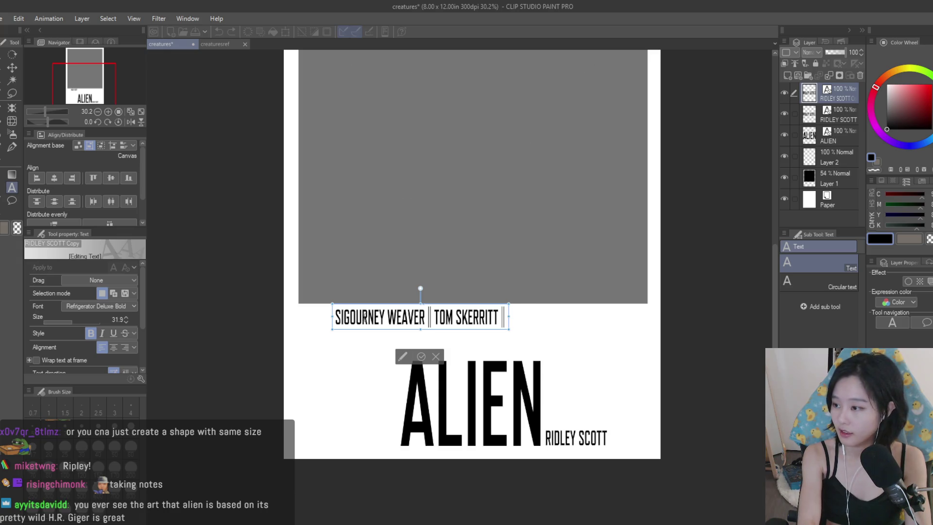
type(" VERONICA CARTWRI")
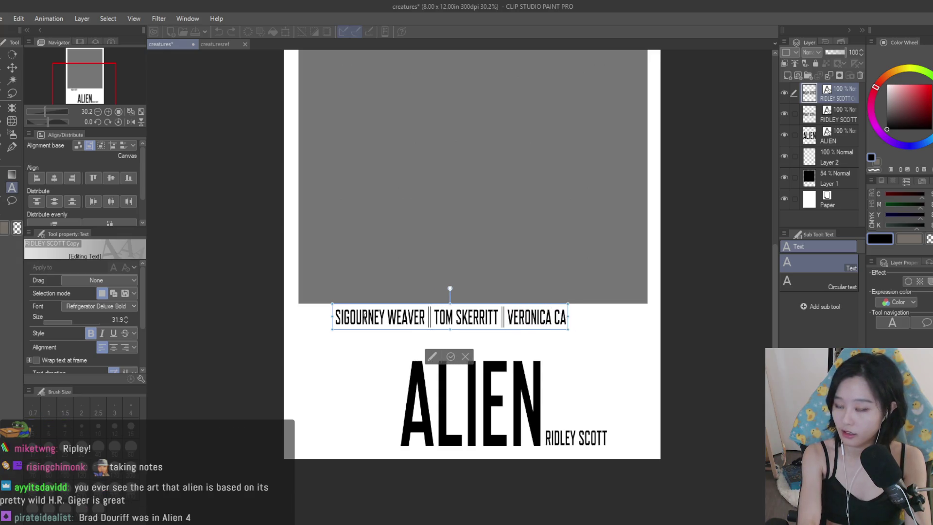
type("GHT")
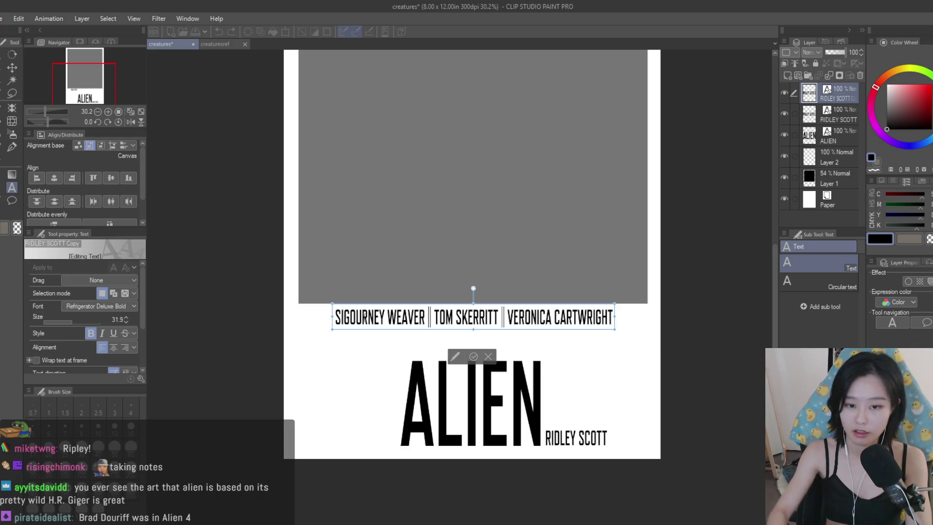
- Append '| JOHN HURT' to the cast line and shift it left into place
left_click(12, 68)
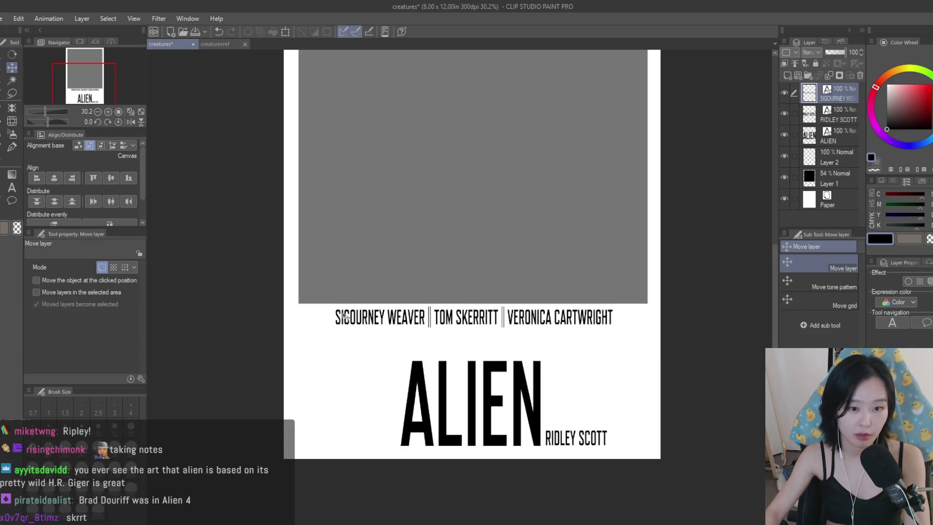
scroll(531, 385, "down", 3)
scroll(478, 364, "up", 3)
scroll(416, 353, "down", 2)
scroll(416, 353, "up", 3)
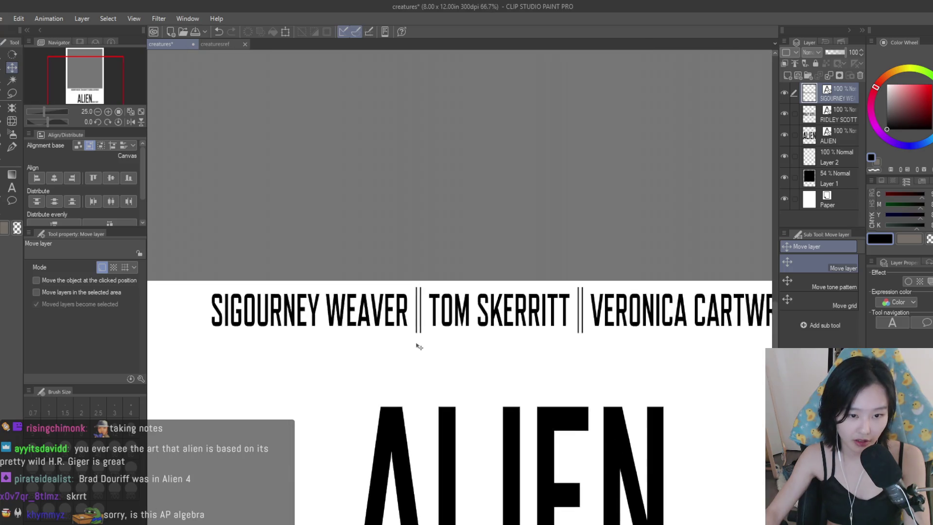
scroll(418, 346, "down", 3)
left_click(13, 187)
left_click(584, 335)
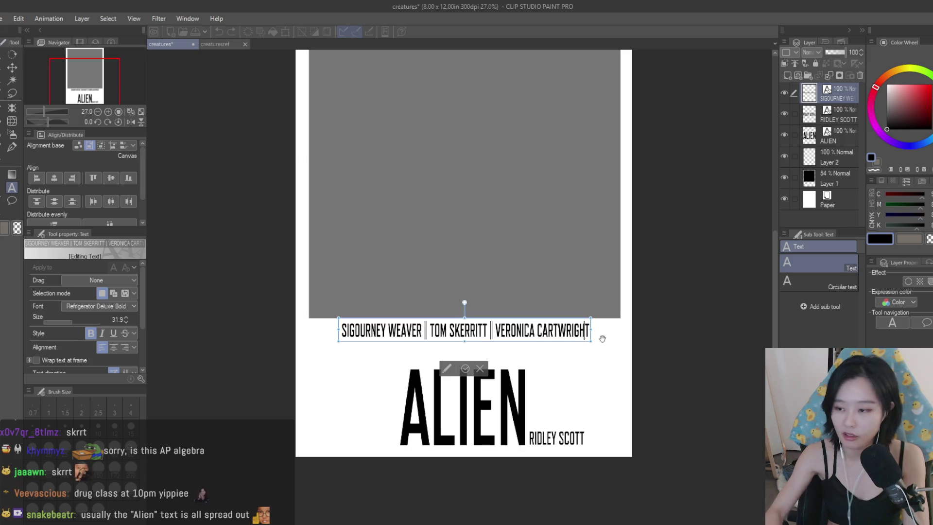
type(" |")
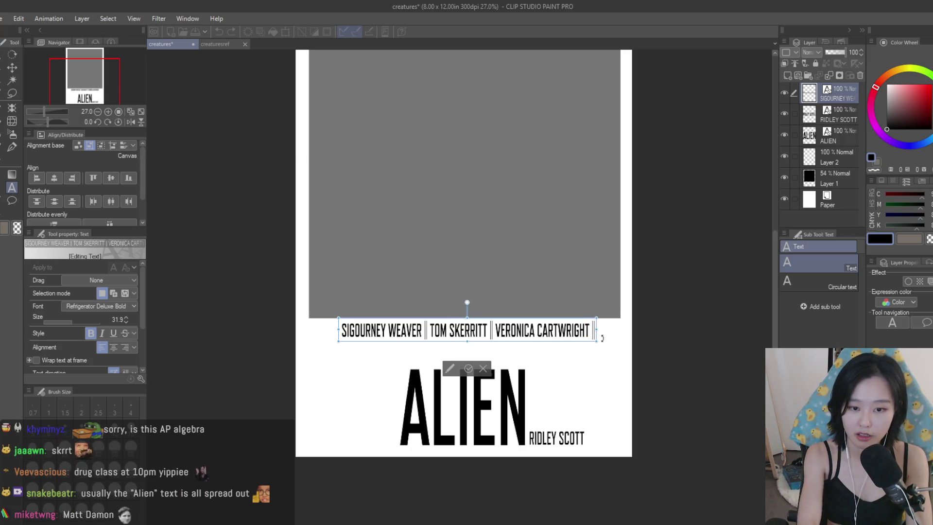
type(" JOHN HU")
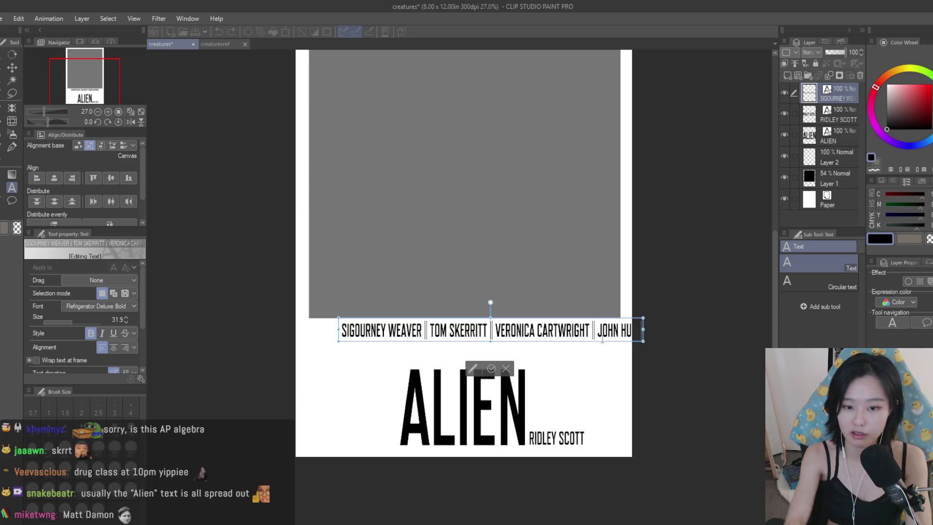
type("RTk")
mouse_move(609, 240)
left_mouse_down()
mouse_move(562, 229)
mouse_move(583, 237)
left_mouse_up()
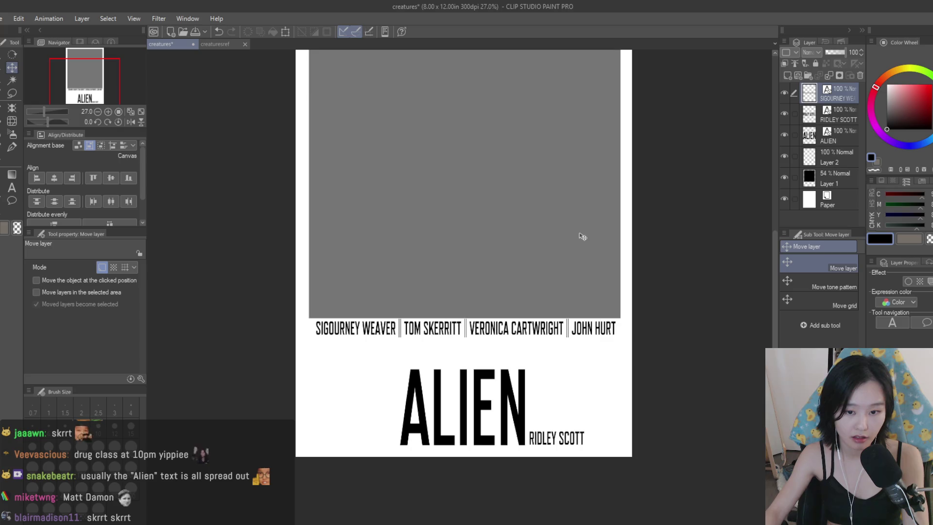
scroll(621, 329, "down", 3)
scroll(615, 355, "up", 4)
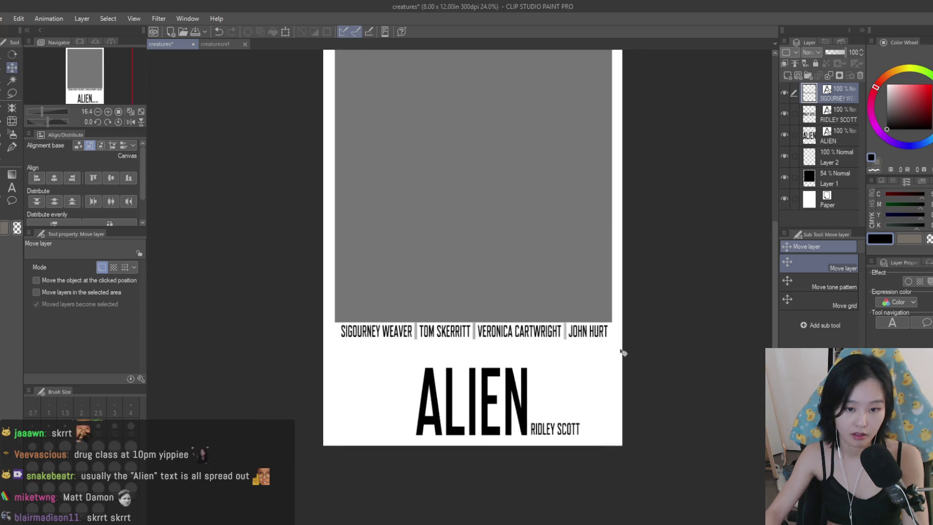
- Try a second line inside the cast text, then remove it again
key("t")
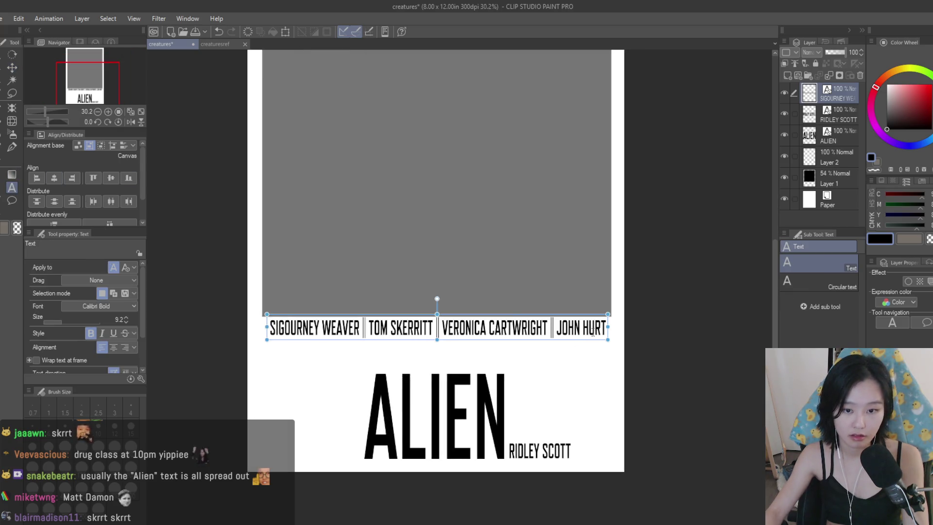
left_click(593, 333)
key("Return")
type("dsadsad")
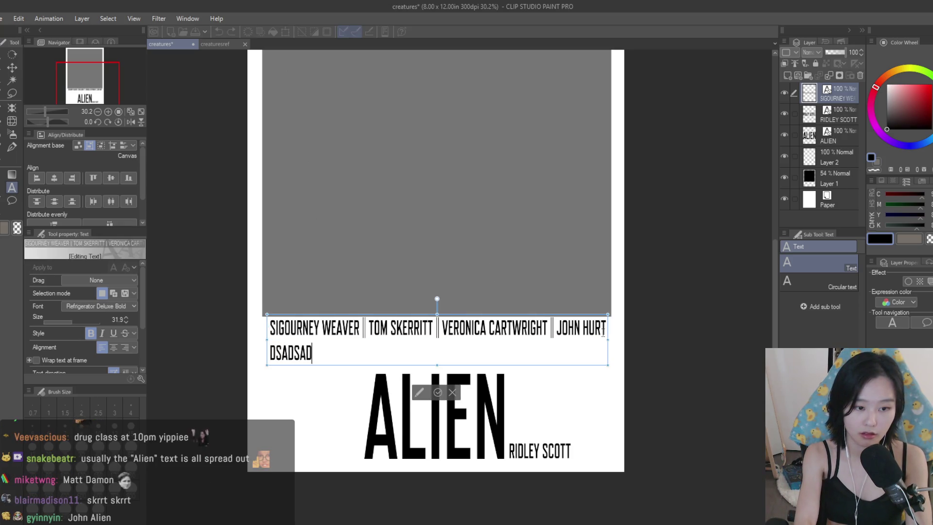
type("s")
key("BackSpace")
key("BackSpace")
key("BackSpace")
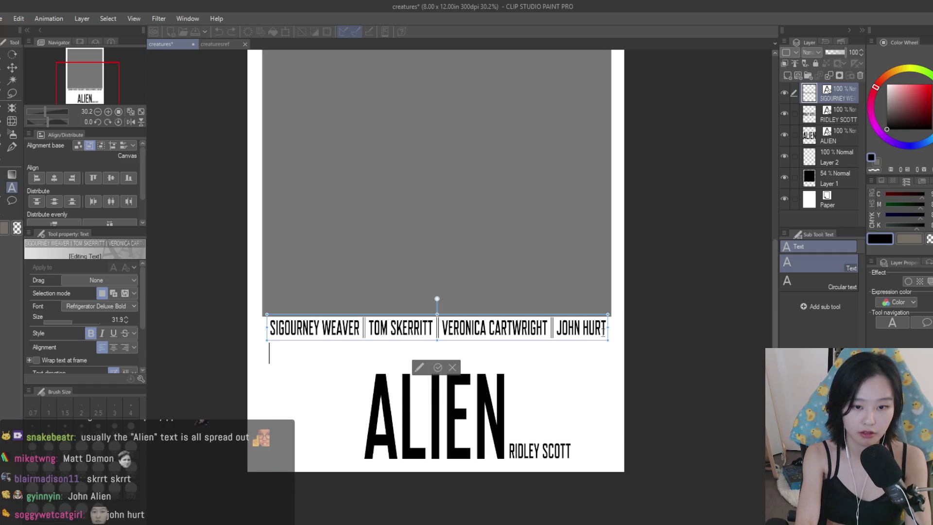
key("BackSpace")
left_click(13, 67)
scroll(404, 384, "up", 1)
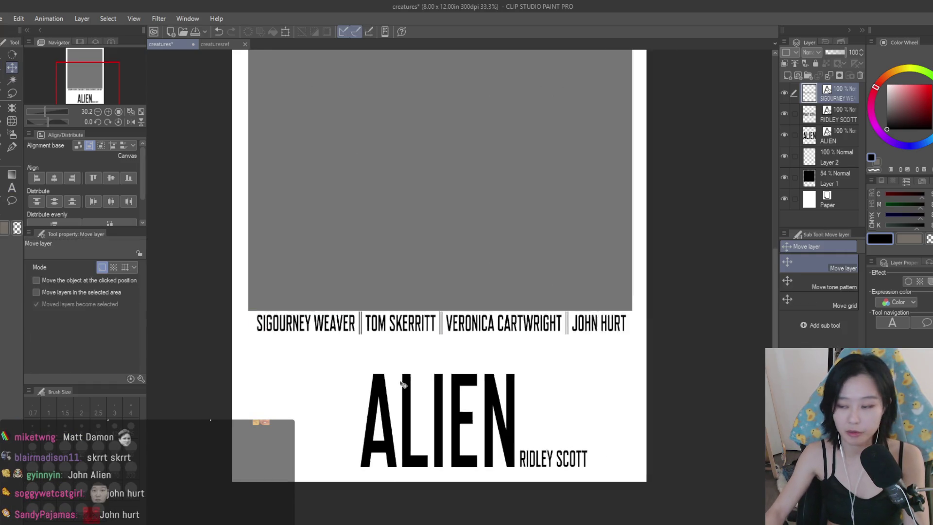
scroll(404, 384, "up", 1)
- Duplicate the cast line just below the original and start it with IAN HOLM
key("ctrl+c")
key("ctrl+v")
mouse_move(444, 286)
left_mouse_down()
mouse_move(459, 315)
mouse_move(444, 316)
left_mouse_up()
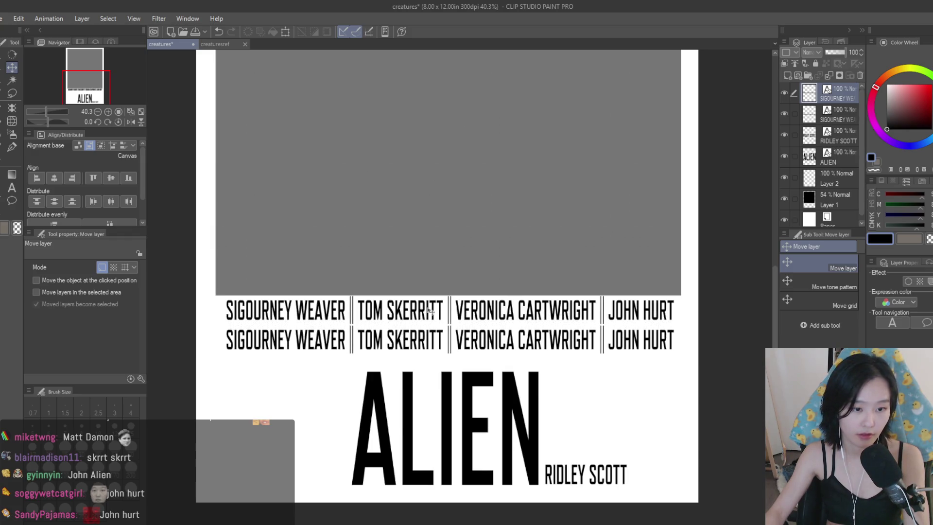
left_click(12, 187)
left_click(359, 336)
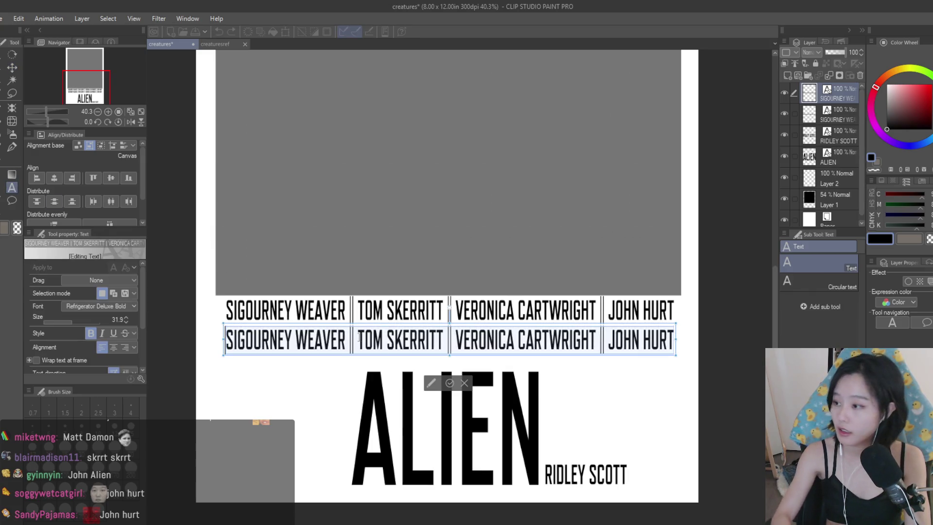
key("BackSpace")
type("LM")
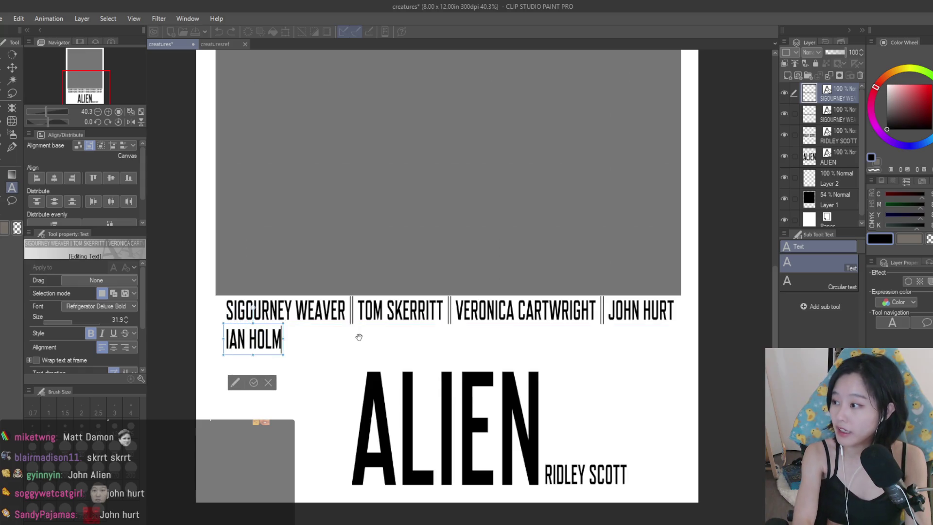
type(",")
key("BackSpace")
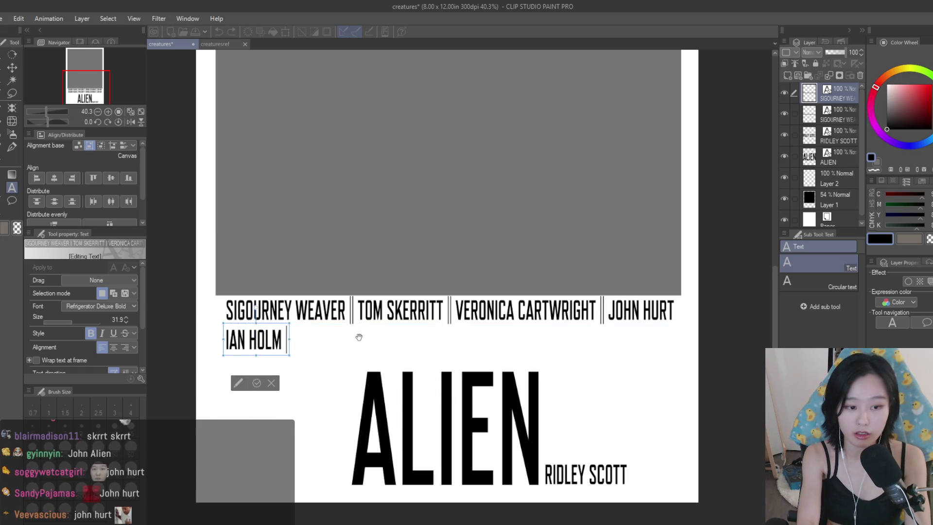
- Complete the second row with HARRY DEAN STANTON | BOLAJI BADEJO | EDDIE POWELL
type("HARRY DEAN STANTON")
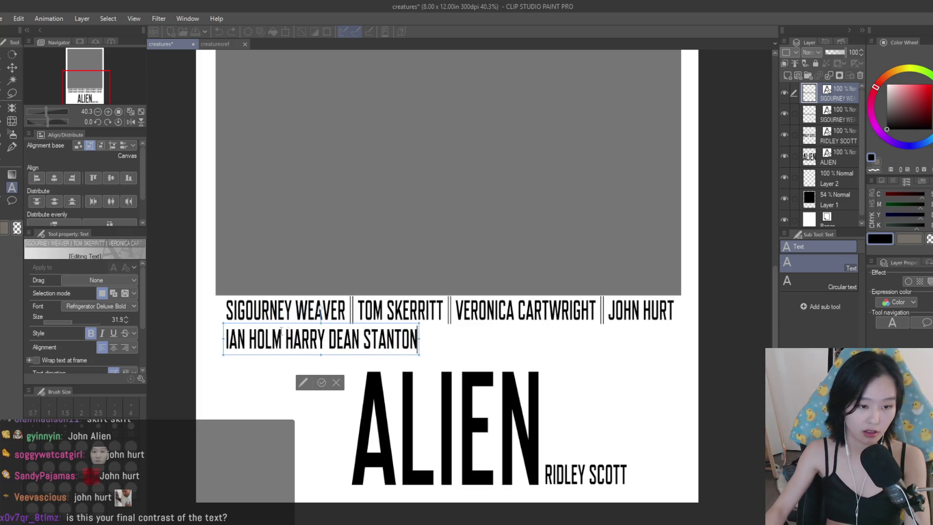
type("| ")
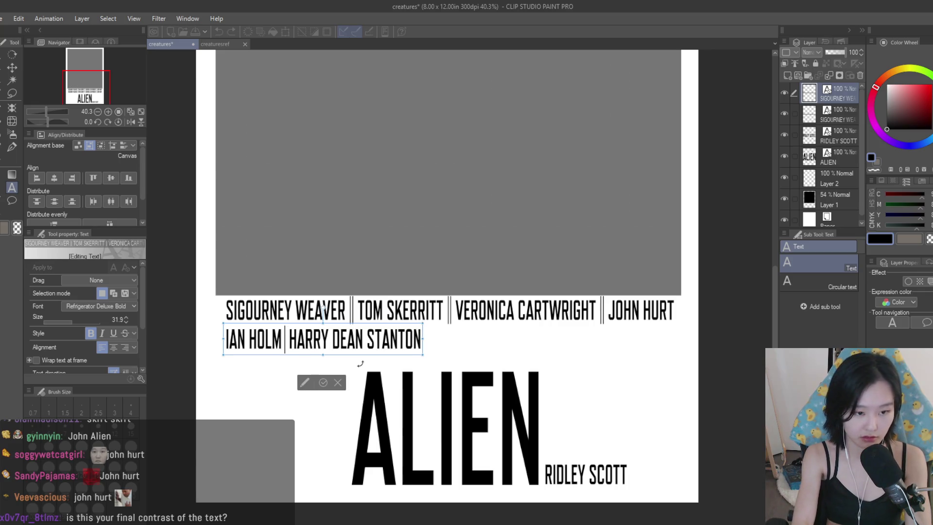
type("|")
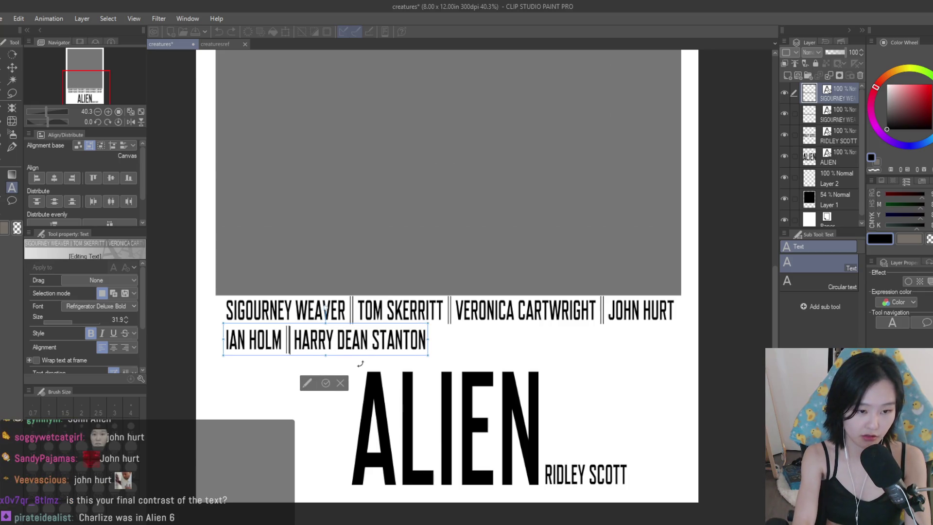
type(" ||")
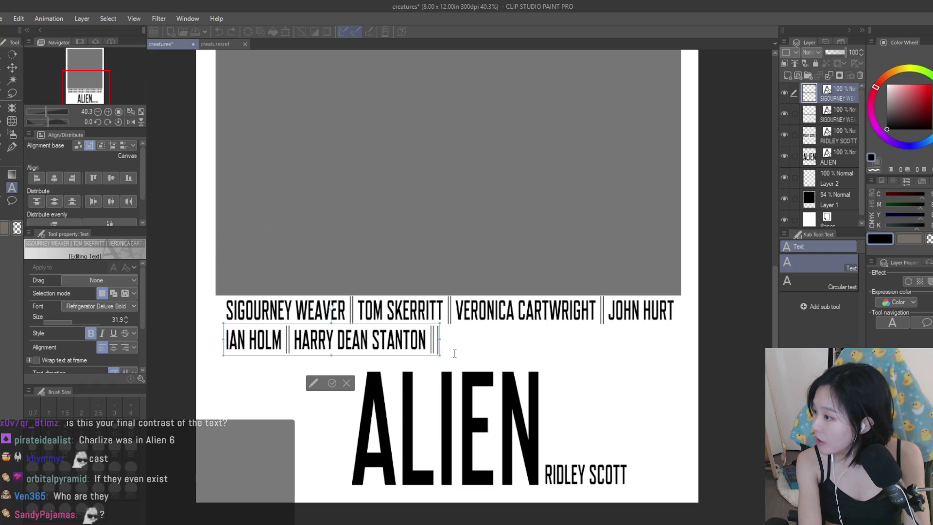
type("BO")
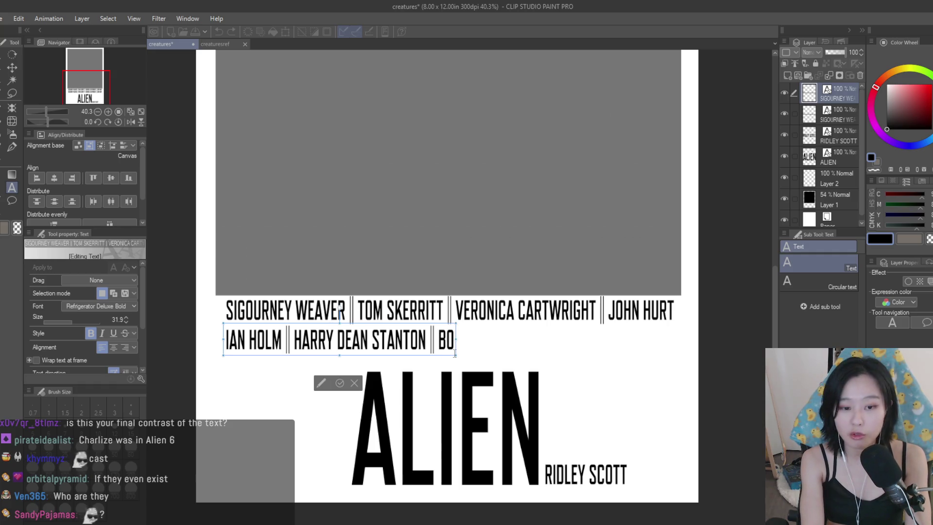
type("LAJI BA")
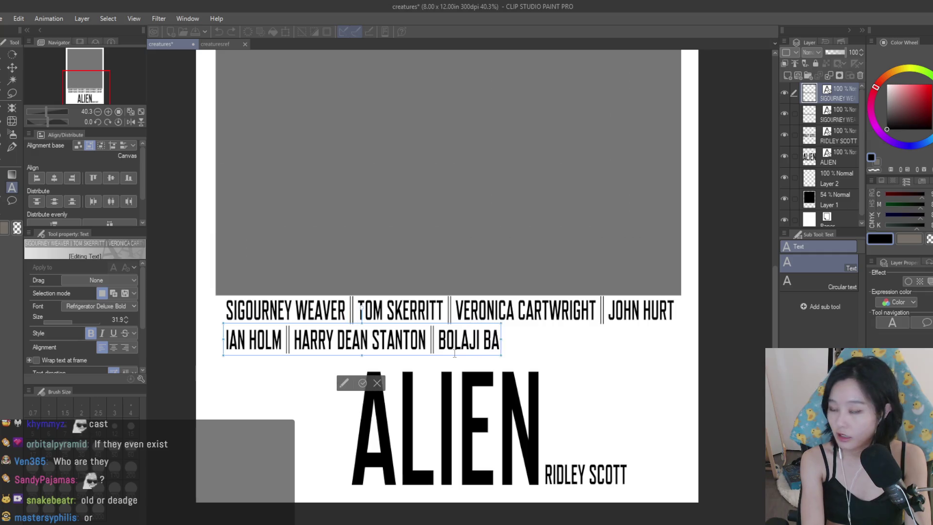
type("DEJO ||")
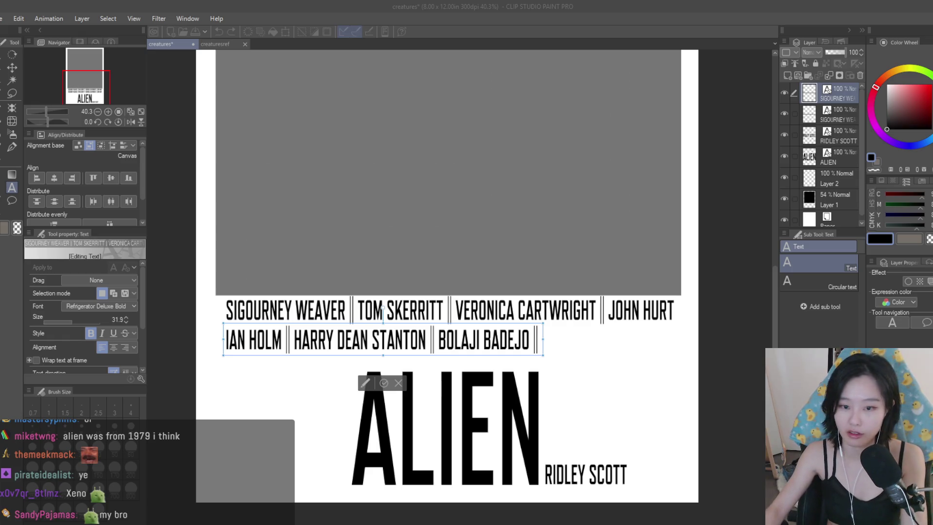
type("ED")
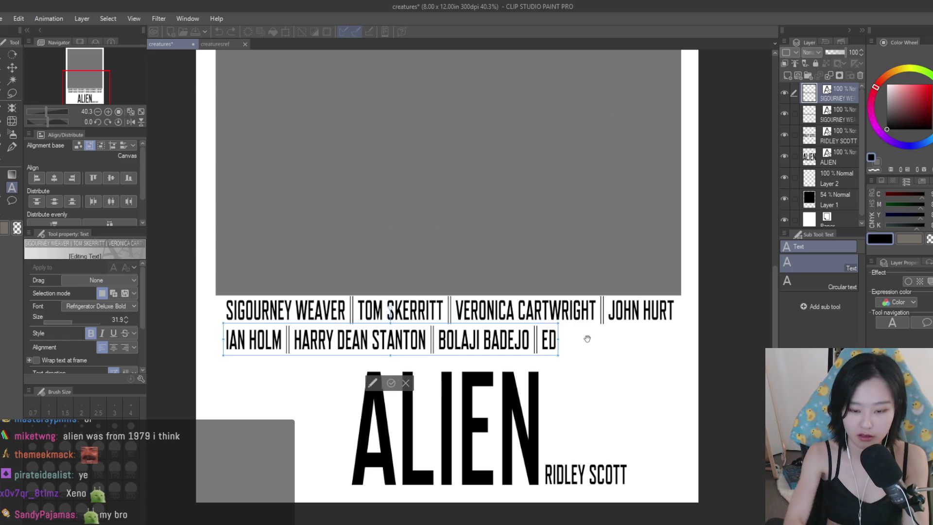
type("DIE POWELL")
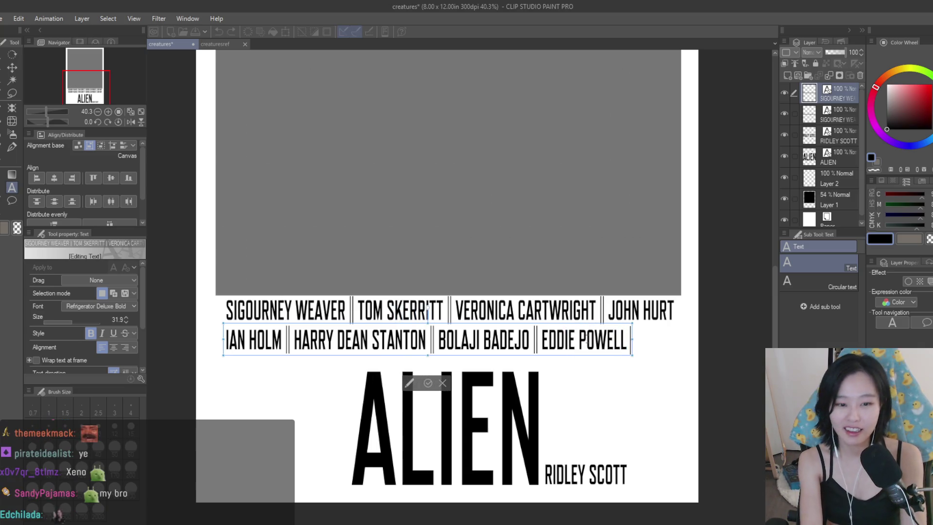
type(" |")
type(" YAPHET")
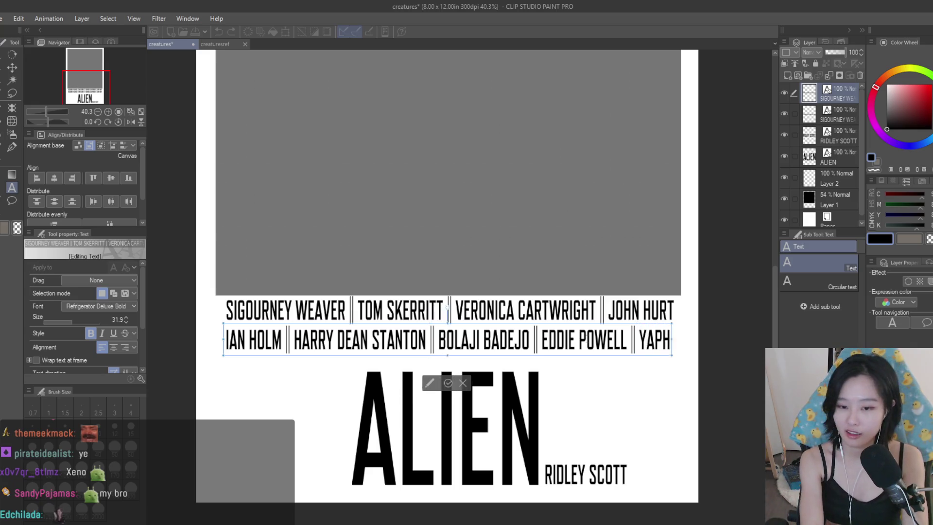
key("BackSpace")
key("BackSpace")
key("BackSpace")
key("BackSpace")
key("BackSpace")
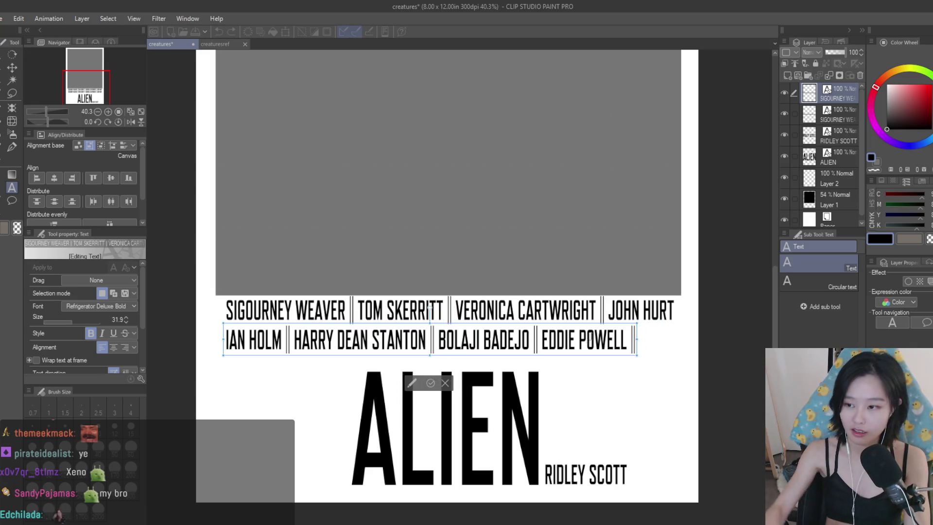
key("BackSpace")
key("BackSpace")
left_click(12, 67)
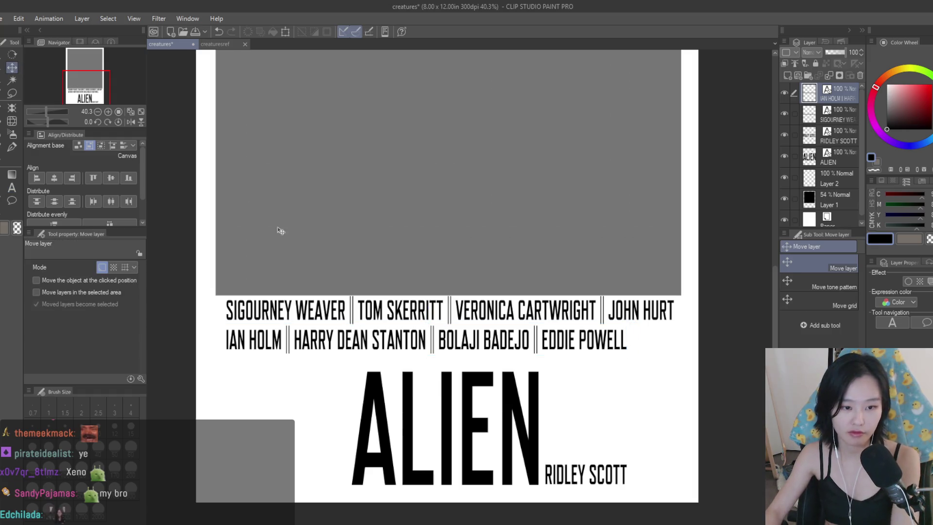
- Open the cast name text for editing and adjust its settings in the Tool property panel
scroll(436, 265, "down", 2)
scroll(459, 266, "down", 1)
scroll(486, 292, "up", 2)
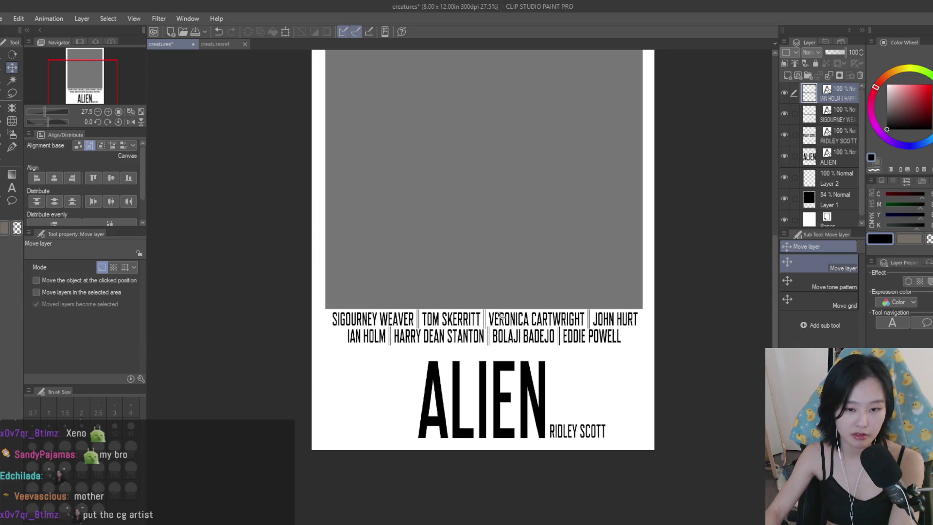
key("t")
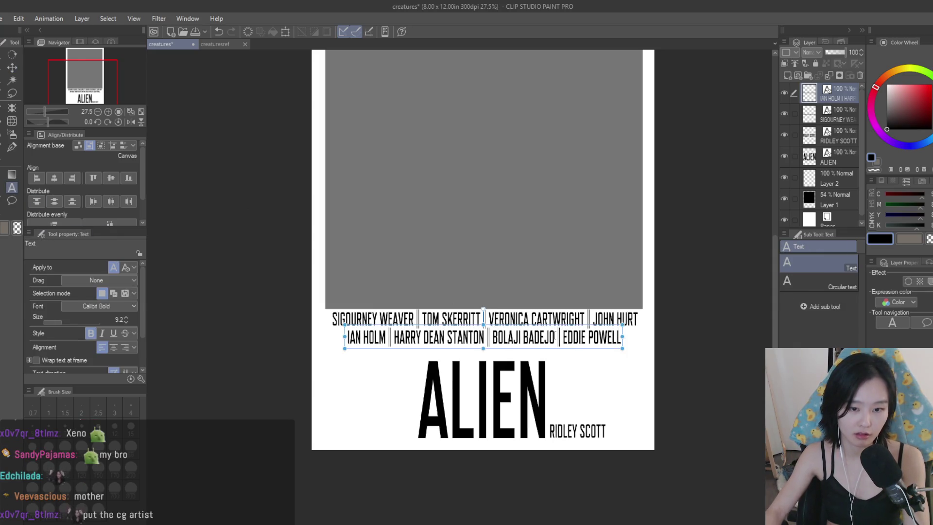
left_click(555, 335)
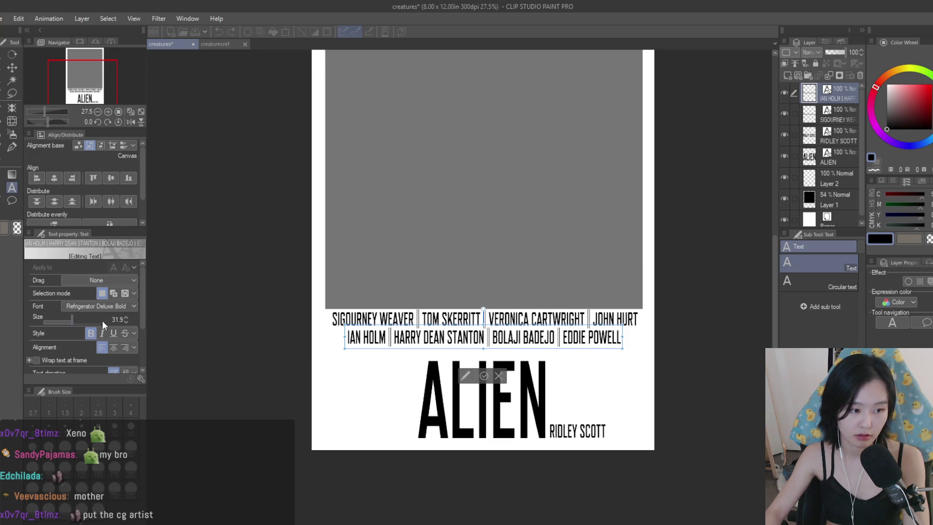
left_click_drag(142, 319, 142, 352)
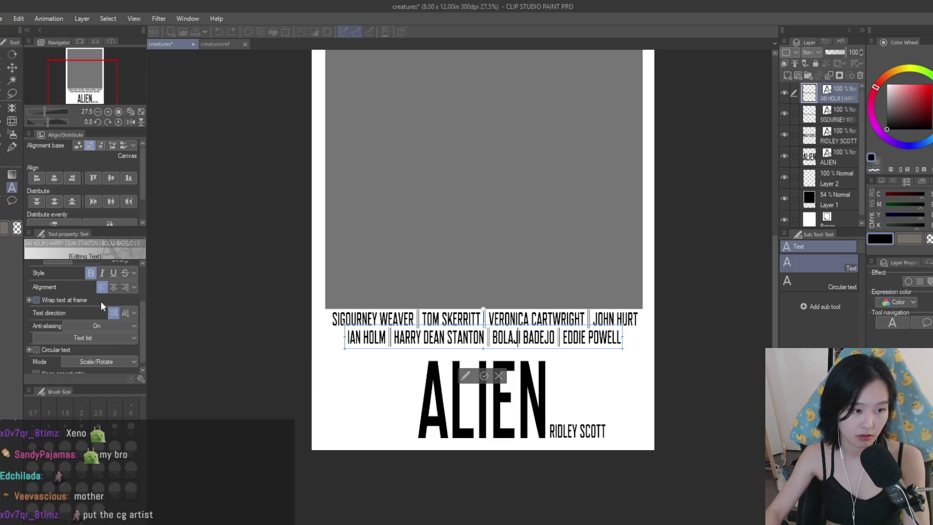
mouse_move(142, 312)
left_mouse_down()
mouse_move(144, 332)
mouse_move(237, 246)
left_mouse_up()
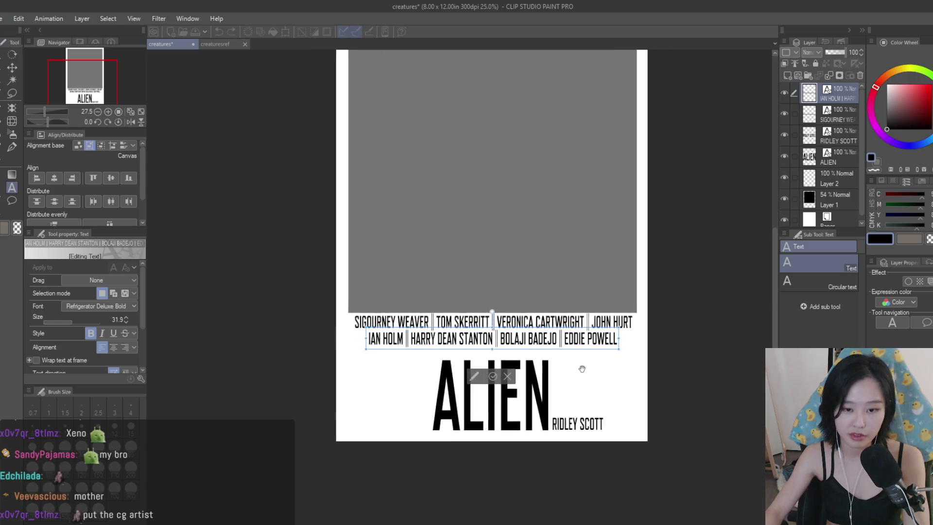
scroll(538, 362, "up", 1)
scroll(568, 333, "down", 4)
scroll(568, 334, "up", 2)
left_click(12, 68)
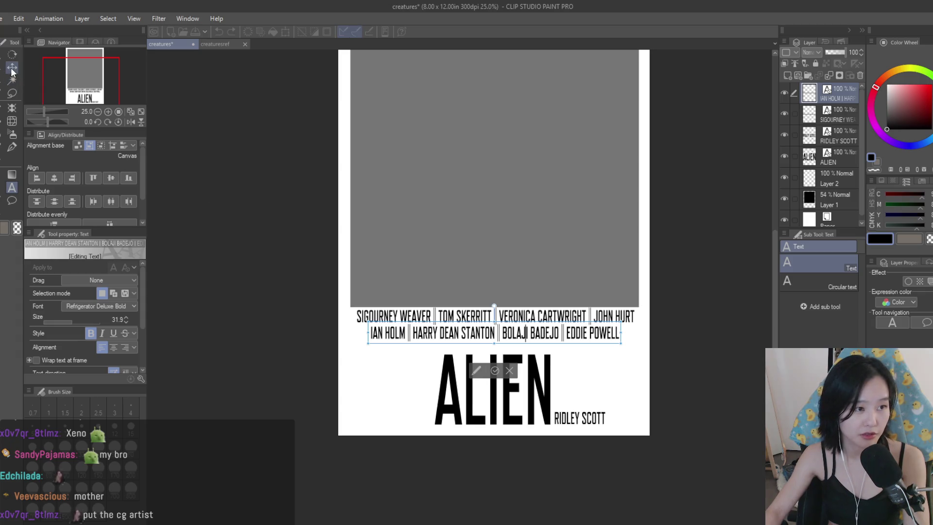
scroll(603, 340, "down", 2)
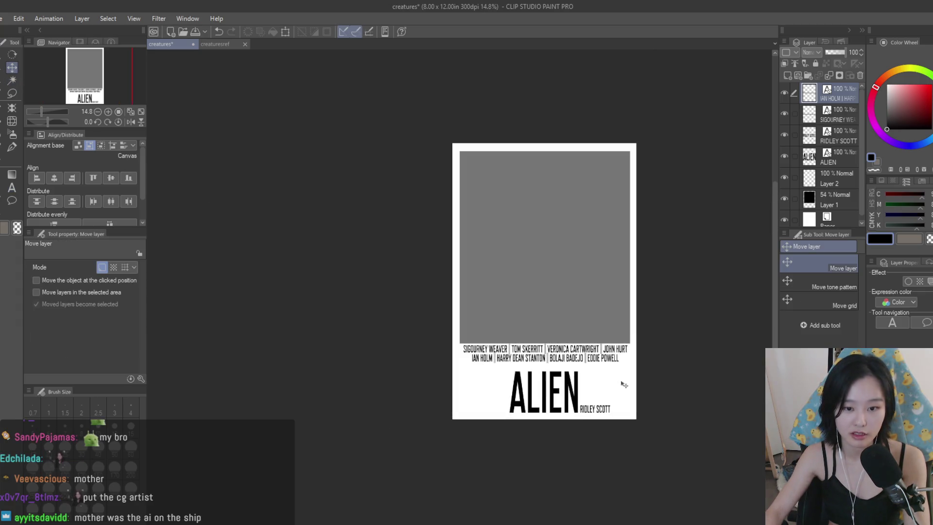
scroll(610, 364, "up", 2)
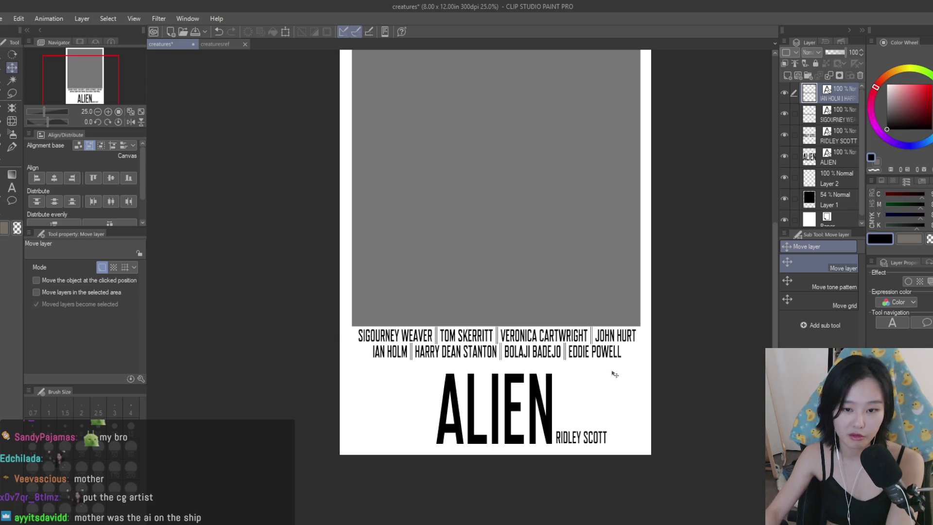
scroll(631, 377, "down", 3)
scroll(670, 418, "up", 3)
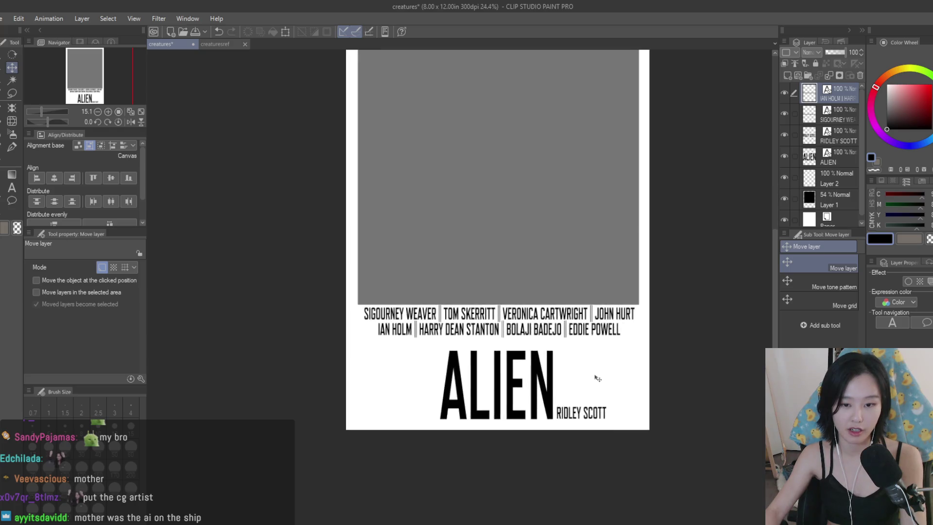
scroll(602, 369, "up", 1)
- Centre the IAN HOLM and SIGOURNEY WEAVER lines horizontally on the canvas
key("ctrl+a")
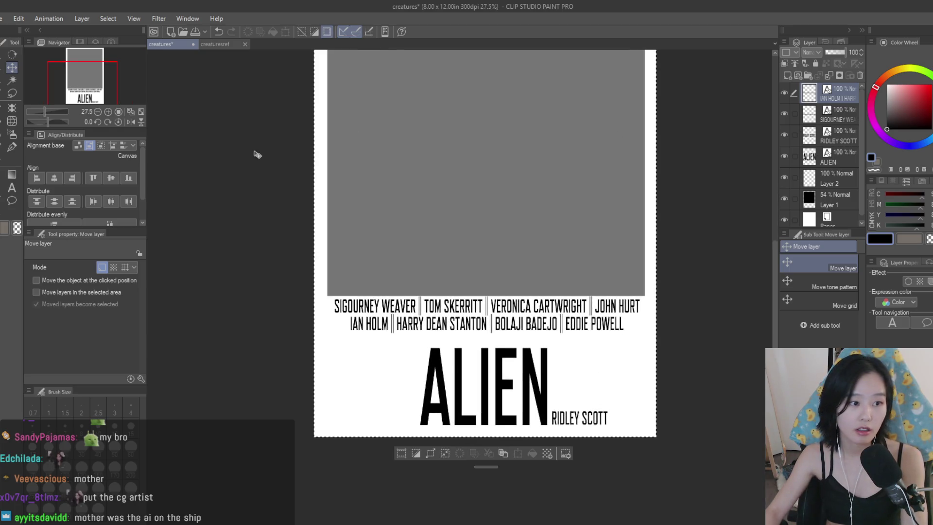
left_click(112, 179)
key("ctrl+z")
left_click(56, 179)
left_click(835, 115)
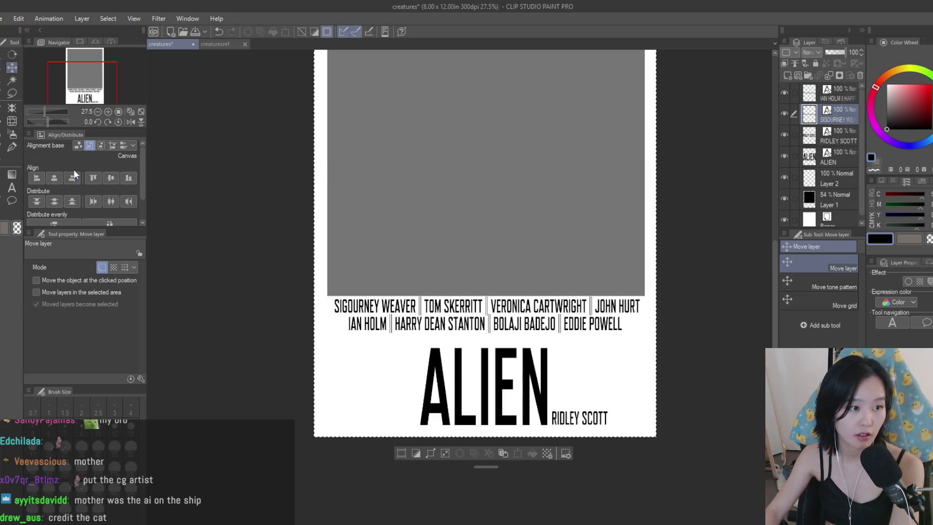
left_click(54, 179)
key("ctrl+d")
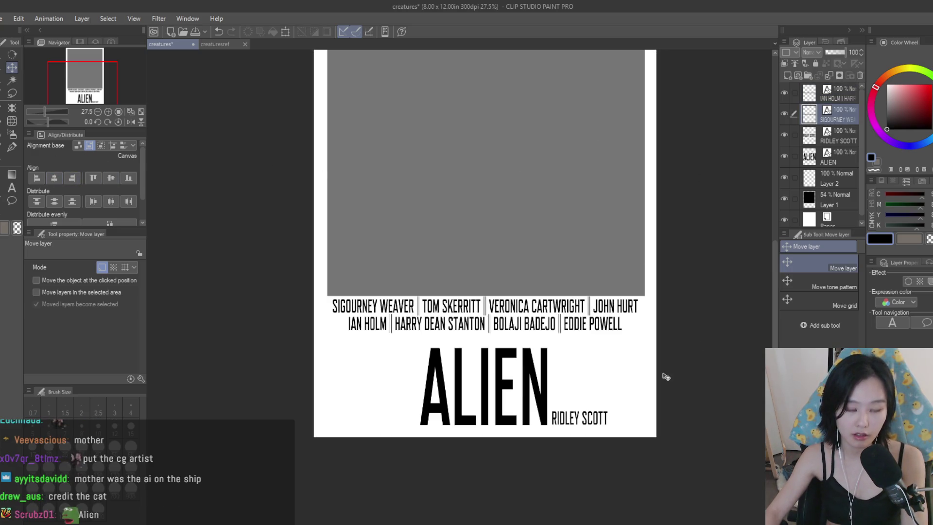
- Select the ALIEN title layer and save the poster with Ctrl+S
left_click(835, 200)
scroll(686, 353, "down", 2)
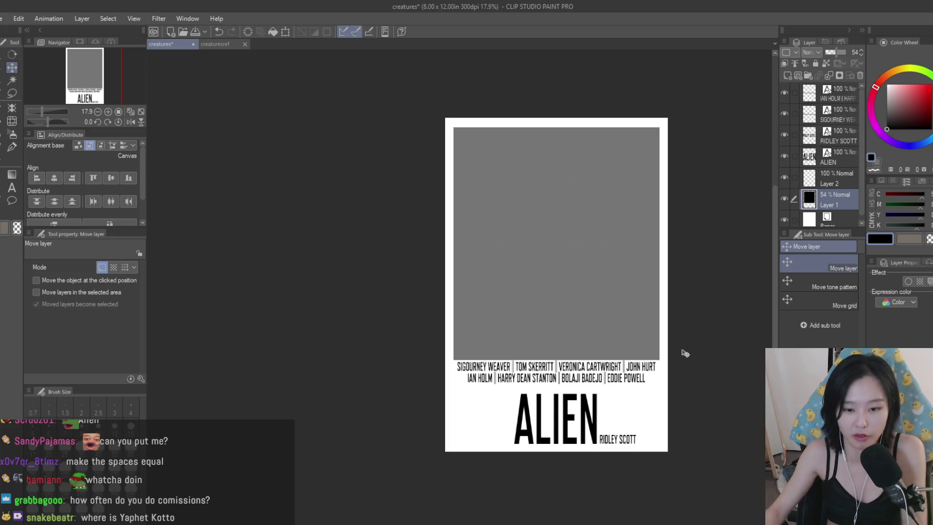
scroll(660, 423, "up", 1)
scroll(659, 423, "down", 1)
scroll(660, 423, "up", 1)
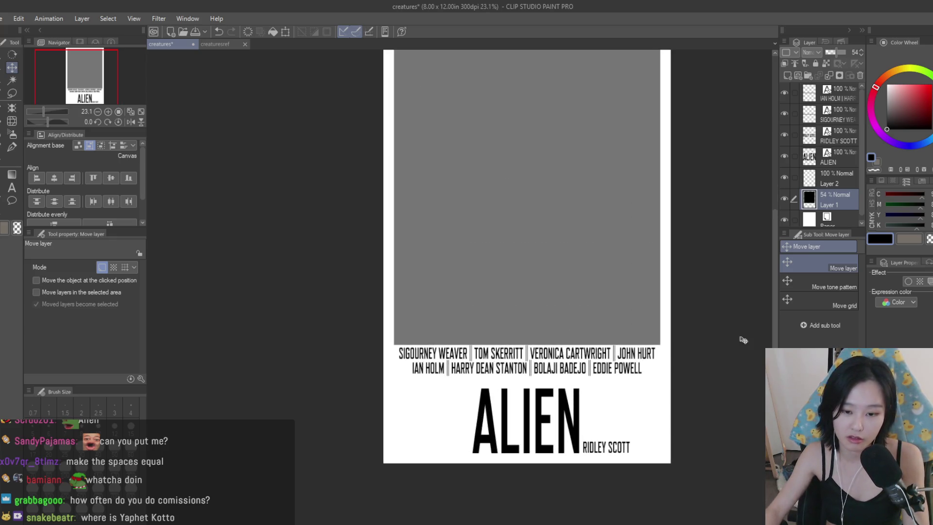
left_click(821, 157)
scroll(639, 469, "down", 1)
scroll(640, 469, "up", 1)
key("ctrl+s")
- Toggle the ALIEN title's visibility to compare, then nudge it slightly upward
scroll(631, 469, "up", 1)
scroll(634, 513, "down", 1)
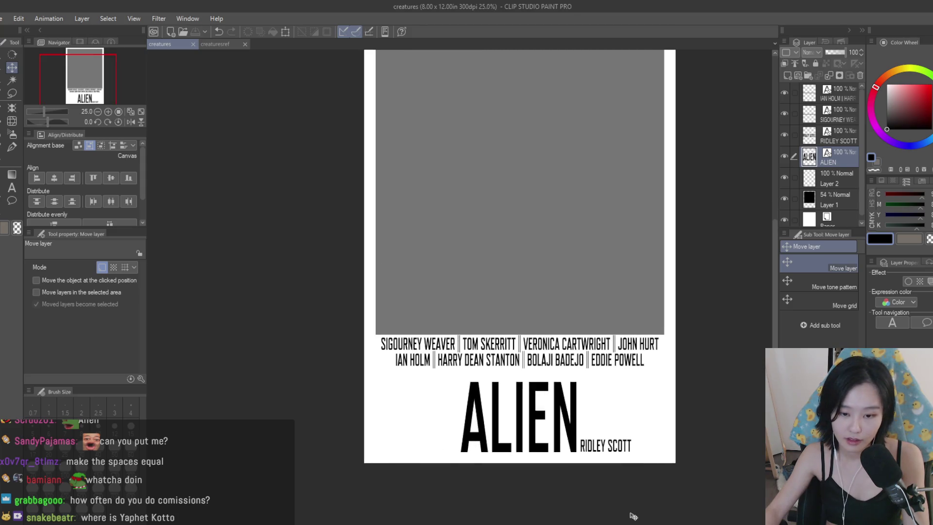
scroll(633, 514, "up", 2)
scroll(651, 466, "down", 3)
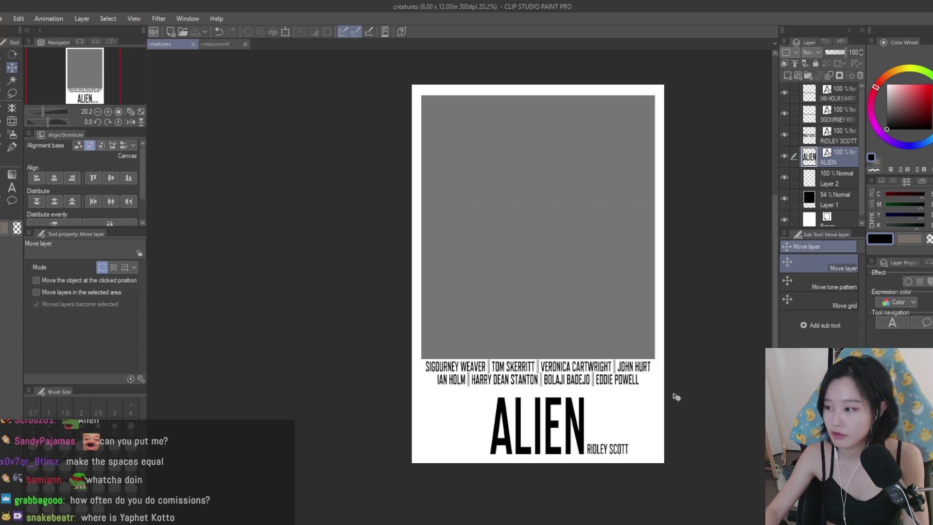
scroll(733, 381, "up", 1)
scroll(685, 308, "down", 2)
scroll(692, 323, "up", 1)
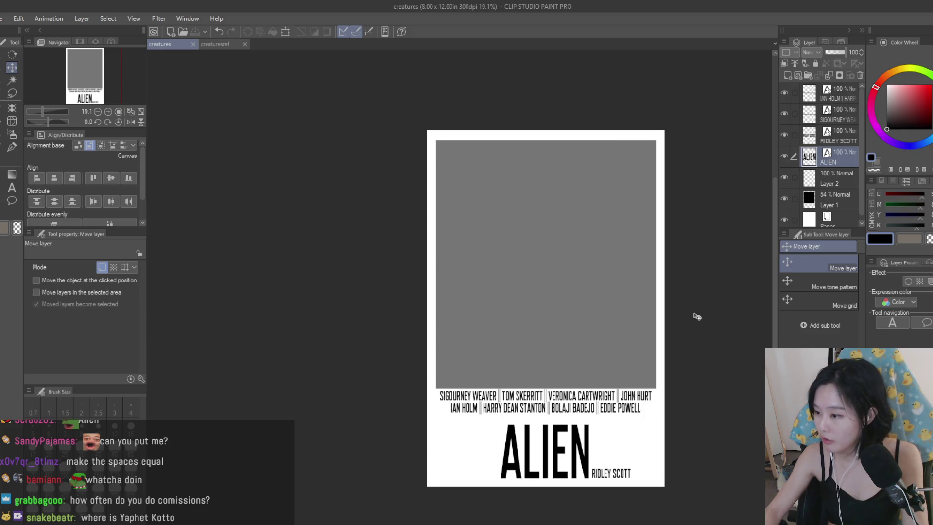
scroll(696, 315, "up", 1)
scroll(696, 315, "down", 2)
scroll(696, 315, "up", 2)
left_click(784, 158)
left_click(784, 157)
key("Up")
key("Up")
key("Up")
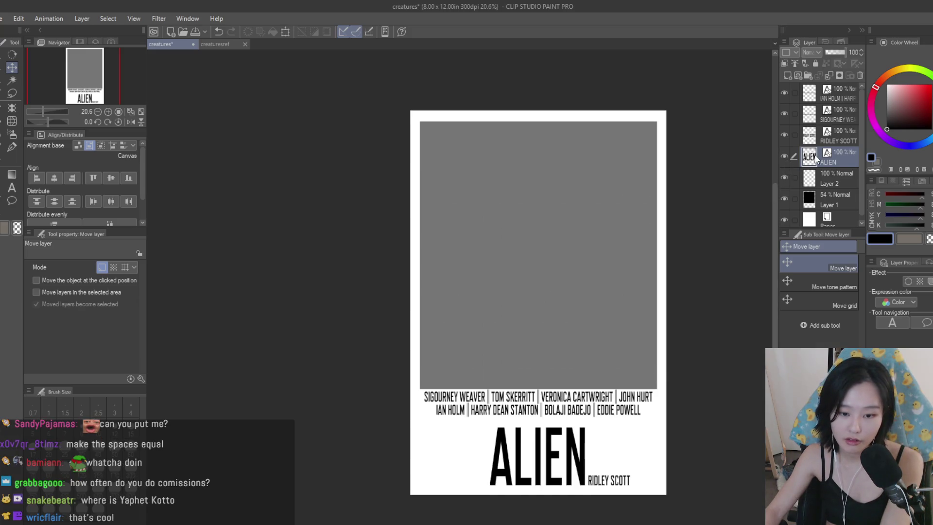
- Nudge the RIDLEY SCOTT credit slightly upward, then select Layer 2
left_click(844, 140)
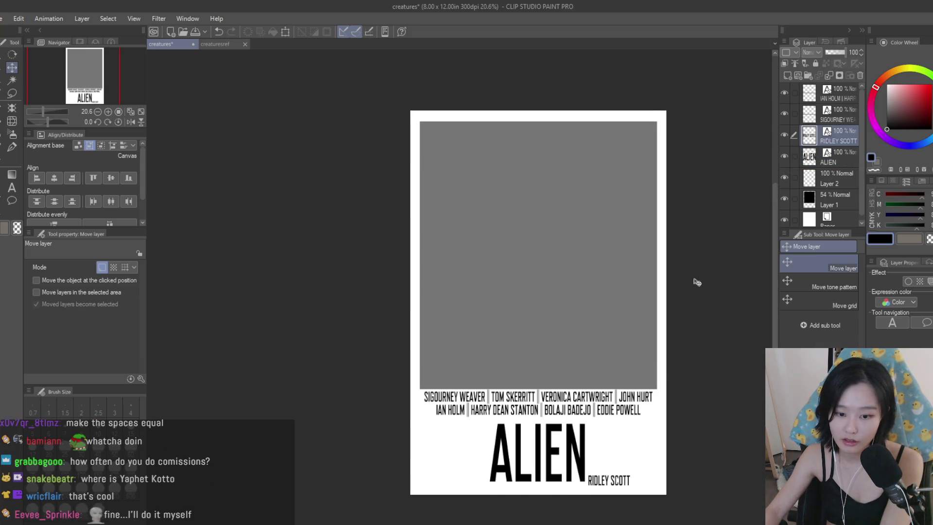
scroll(690, 272, "up", 4)
scroll(636, 467, "up", 3)
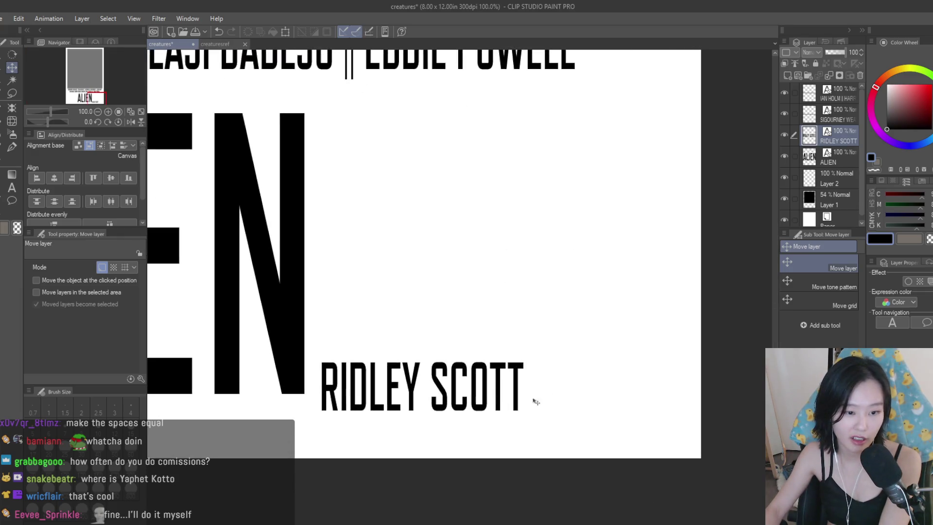
key("Up")
key("Up")
key("Up")
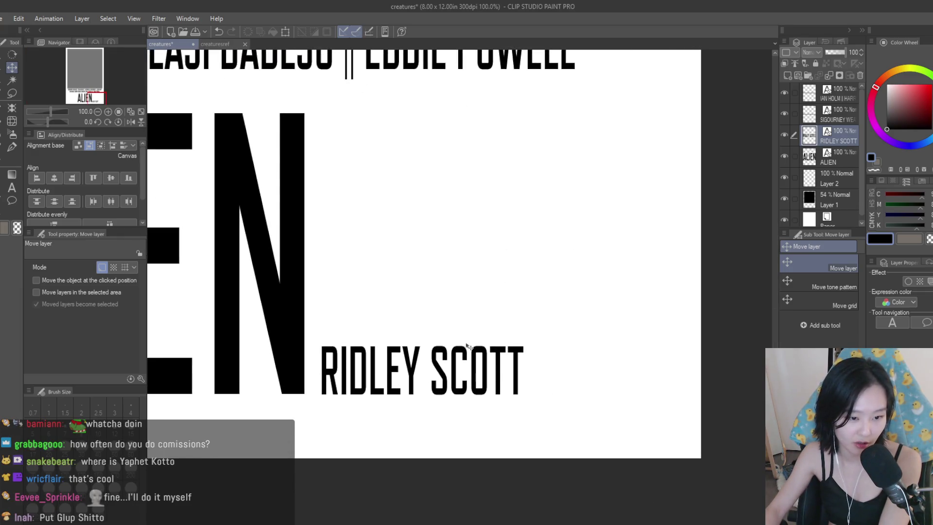
scroll(308, 397, "up", 2)
scroll(575, 431, "down", 10)
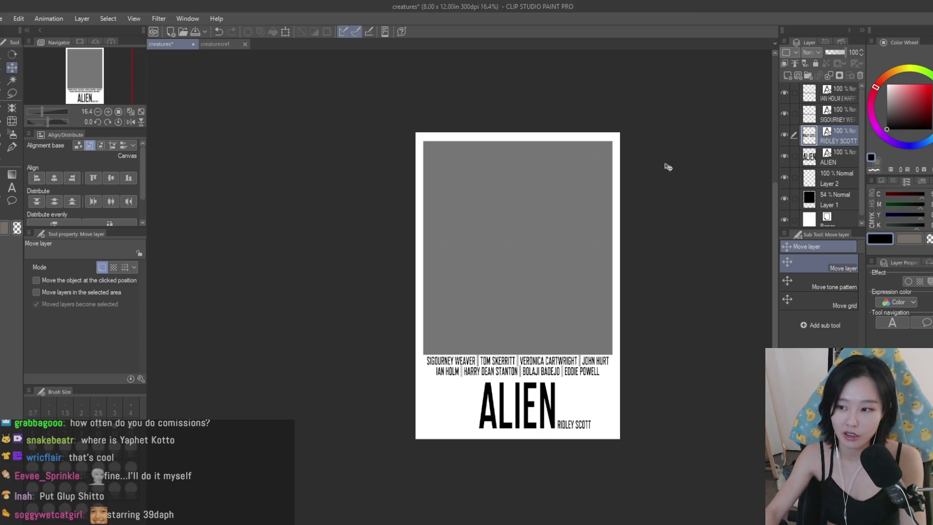
scroll(664, 165, "up", 1)
left_click(838, 188)
- Make the picture box 100% opaque black and paste the xenomorph image scaled to 325% over it
left_click(838, 198)
left_click(845, 52)
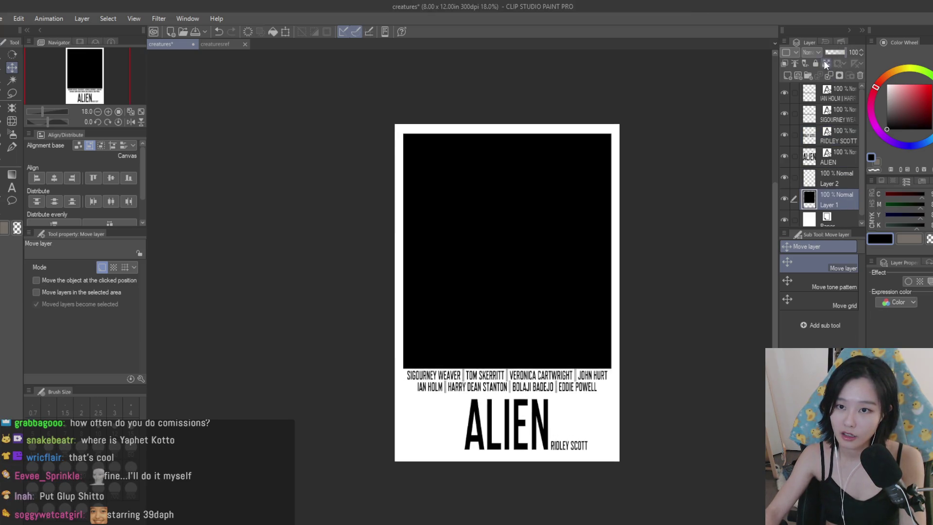
key("ctrl+v")
key("ctrl+t")
mouse_move(464, 246)
left_mouse_down()
mouse_move(668, 445)
mouse_move(622, 360)
left_mouse_up()
mouse_move(627, 479)
left_mouse_down()
mouse_move(628, 491)
mouse_move(614, 391)
mouse_move(619, 397)
left_mouse_up()
key("Return")
- Select the empty Layer 4 at the bottom and switch to the Fill tool
scroll(844, 210, "down", 1)
left_click(843, 217)
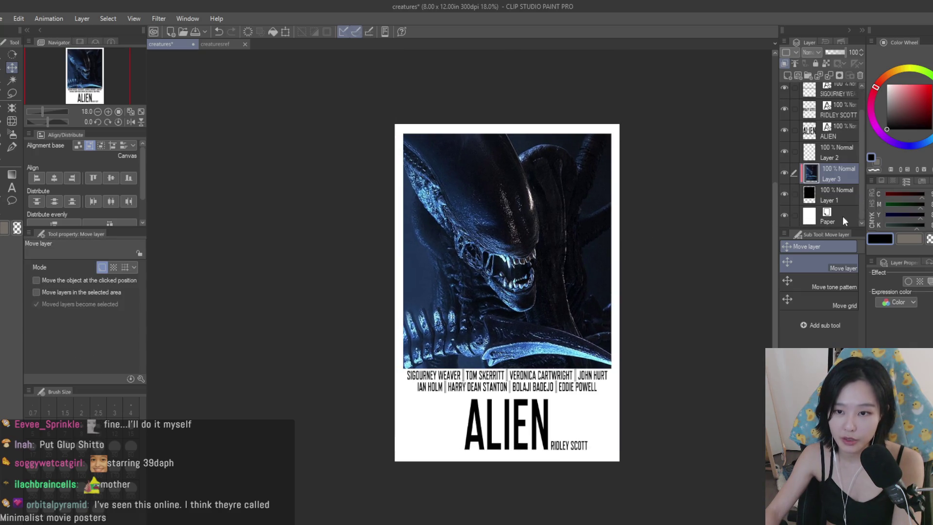
key("g")
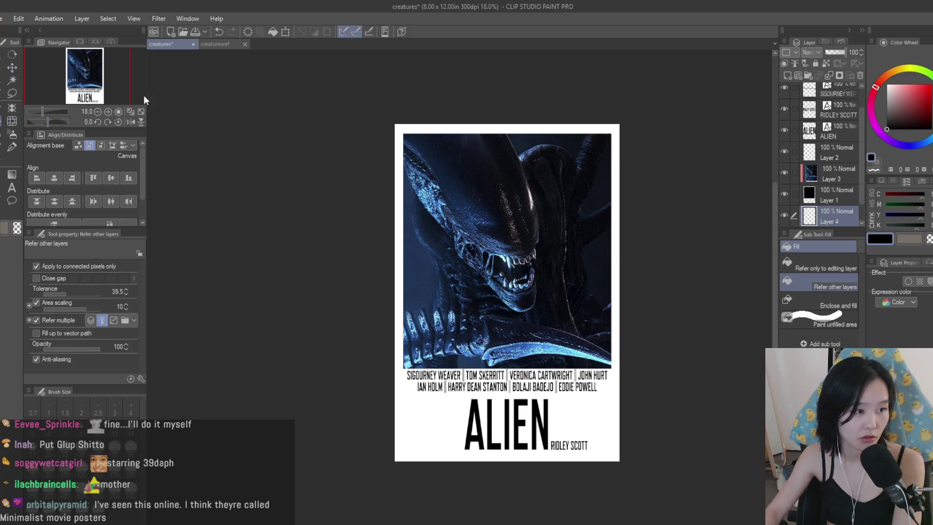
left_click(684, 151, "alt")
left_click(618, 148)
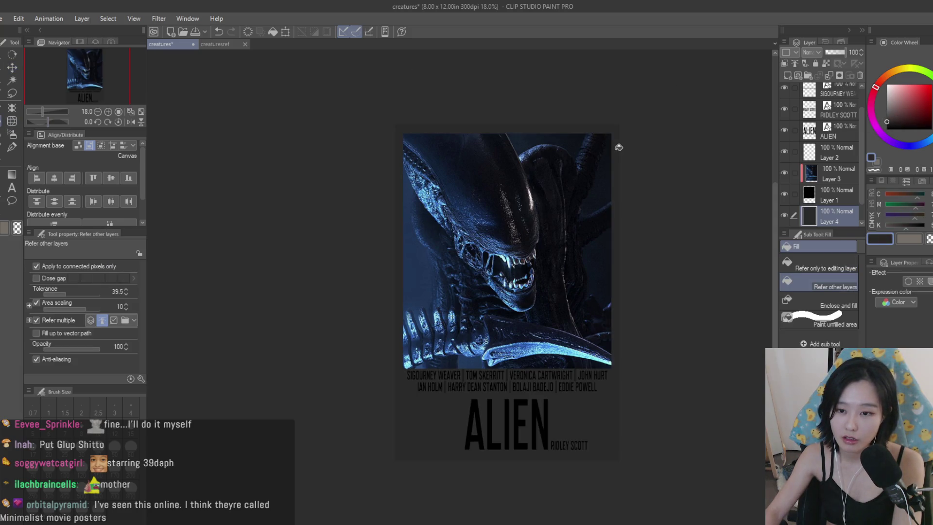
key("d")
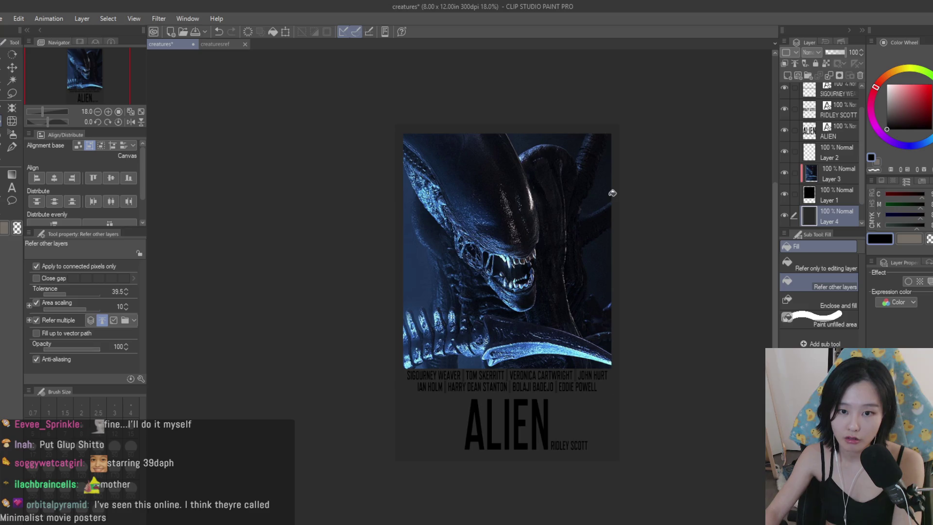
left_click(618, 190)
scroll(618, 190, "up", 2)
left_click(610, 214, "alt")
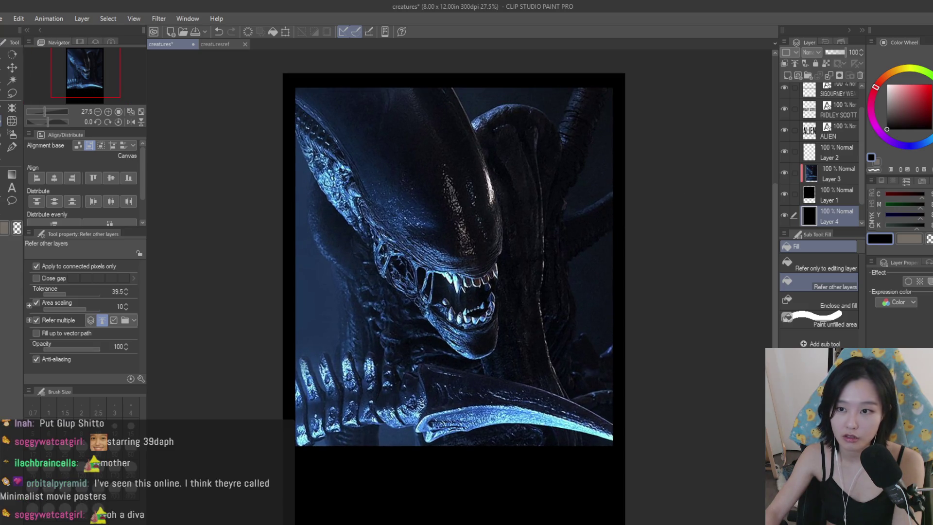
left_click(619, 112)
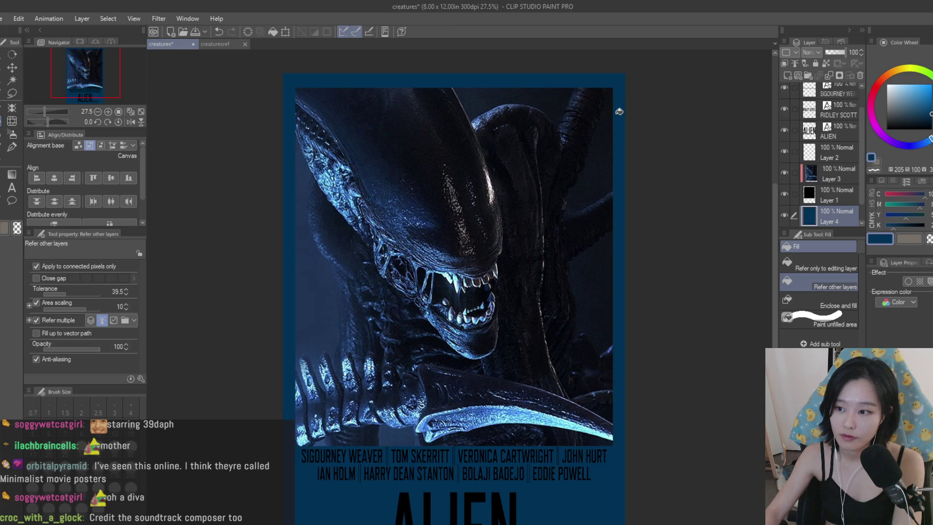
scroll(638, 217, "down", 3)
scroll(639, 216, "up", 1)
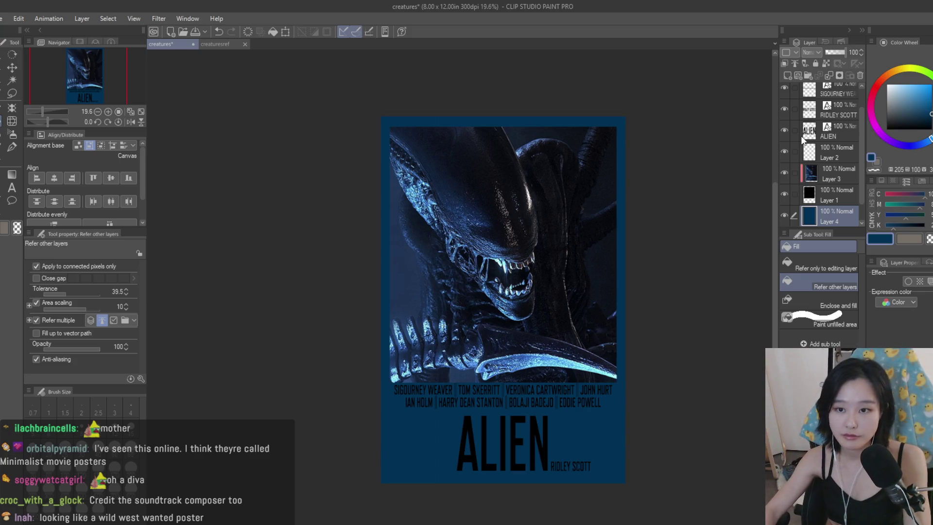
scroll(669, 227, "up", 2)
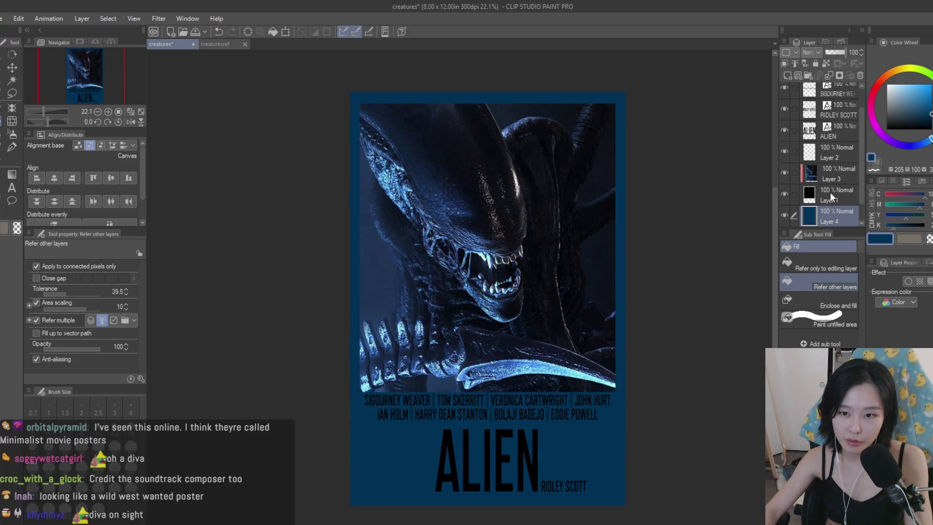
left_click(834, 179)
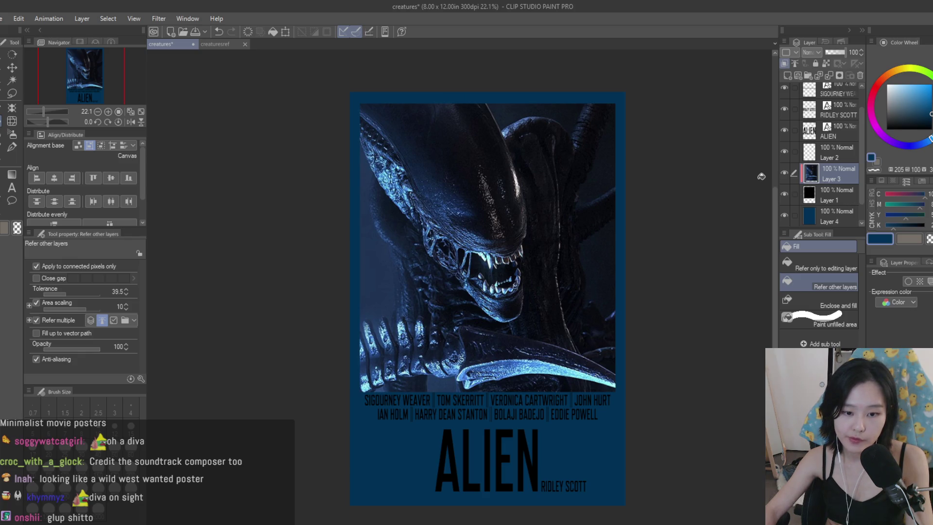
scroll(761, 176, "down", 1)
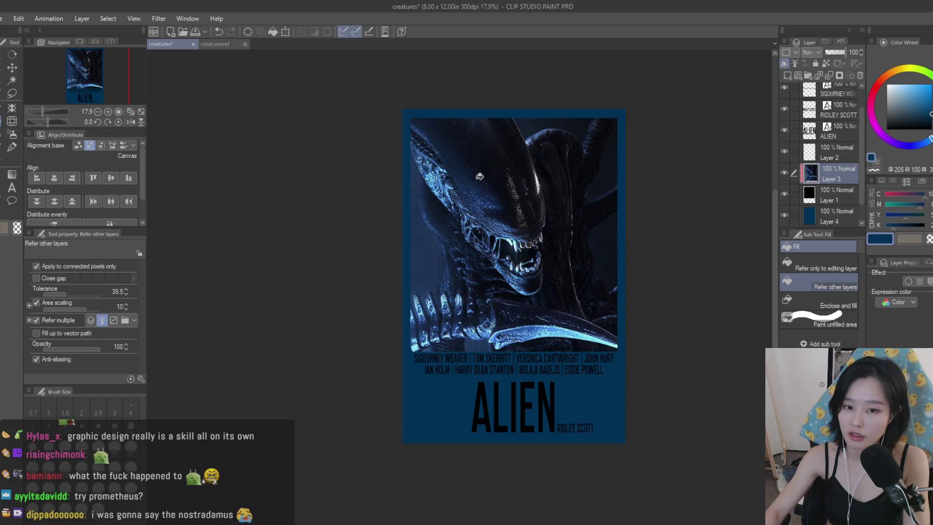
- Paste the blueprint image and scale it up to cover the poster
key("ctrl+v")
key("ctrl+t")
mouse_move(453, 161)
left_mouse_down()
mouse_move(748, 364)
mouse_move(566, 359)
mouse_move(577, 359)
left_mouse_up()
mouse_move(704, 424)
left_mouse_down()
mouse_move(757, 463)
mouse_move(734, 451)
left_mouse_up()
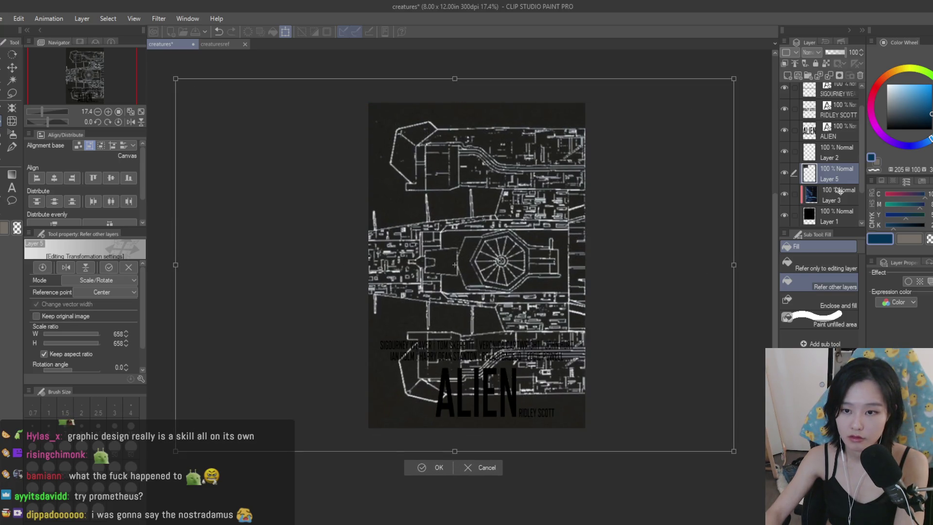
key("Return")
- Move the blueprint layer below Layer 1, fade it to 13% opacity and shift it left
left_click_drag(847, 145, 841, 188)
left_click_drag(822, 50, 829, 51)
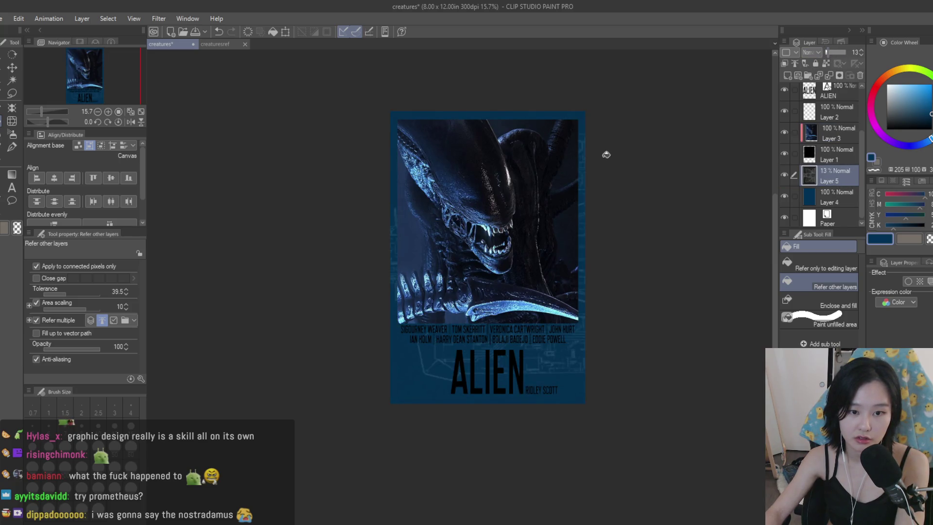
key("k")
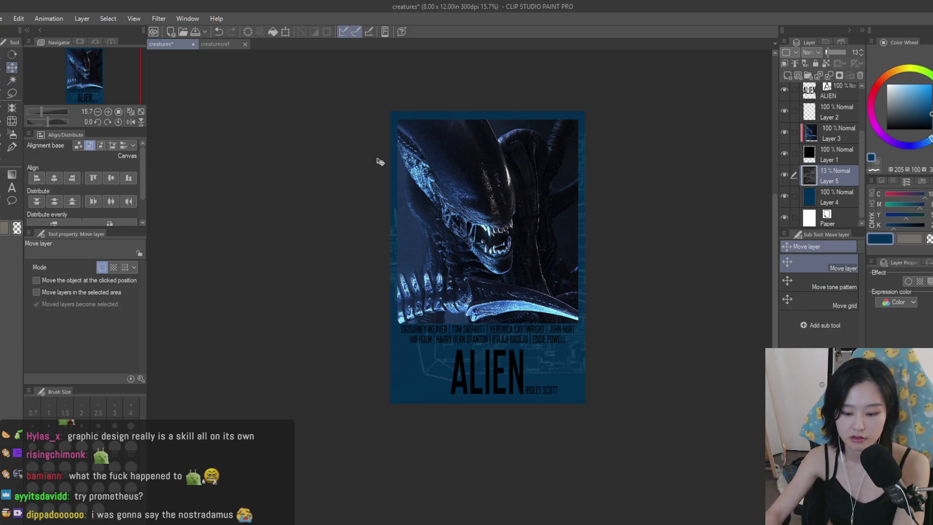
mouse_move(581, 231)
left_mouse_down()
mouse_move(530, 252)
mouse_move(533, 260)
mouse_move(534, 248)
left_mouse_up()
scroll(526, 224, "up", 2)
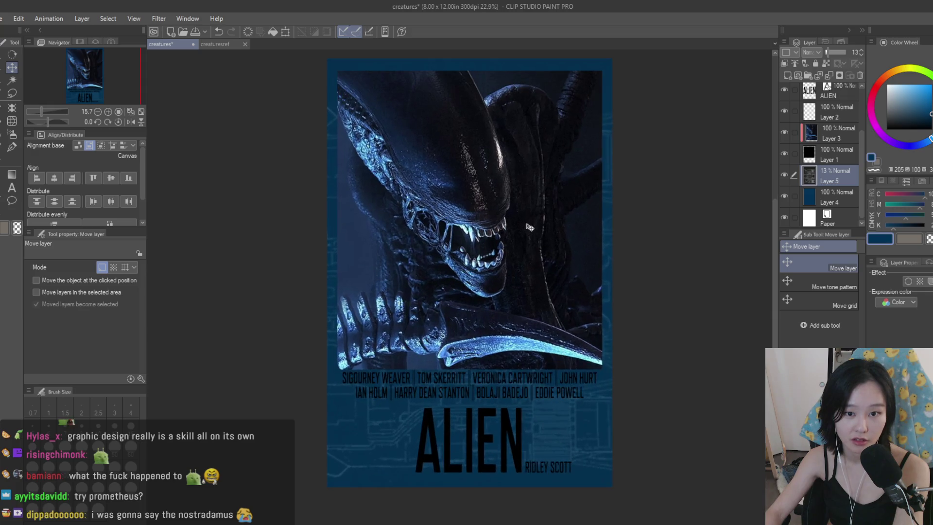
scroll(627, 256, "down", 1)
scroll(625, 259, "down", 2)
- Rescale and reposition the faint blueprint texture so it stretches across the poster
key("ctrl+t")
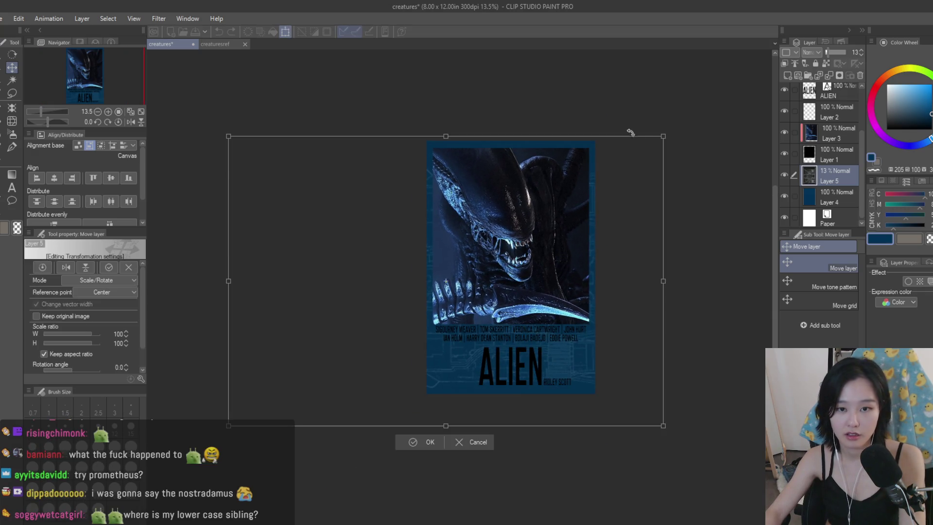
left_click_drag(629, 169, 652, 167)
left_click_drag(673, 395, 761, 467)
scroll(654, 379, "down", 1)
mouse_move(703, 428)
left_mouse_down()
mouse_move(635, 413)
mouse_move(666, 409)
mouse_move(717, 437)
mouse_move(719, 428)
left_mouse_up()
left_click_drag(666, 365, 662, 374)
scroll(564, 286, "down", 1)
key("Return")
scroll(594, 212, "up", 3)
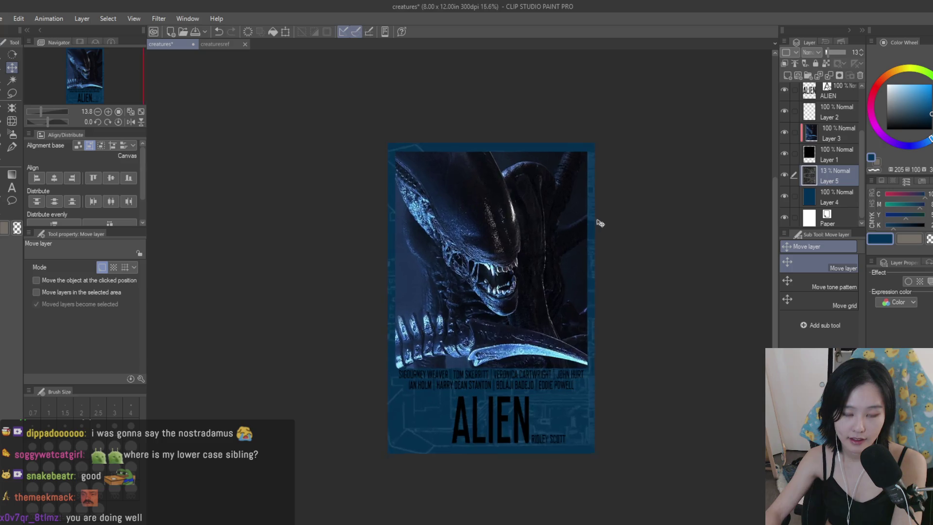
- Set up a black soft airbrush at size 2000 on Layer 4, then select Layer 1
left_click(842, 194)
left_click(886, 128)
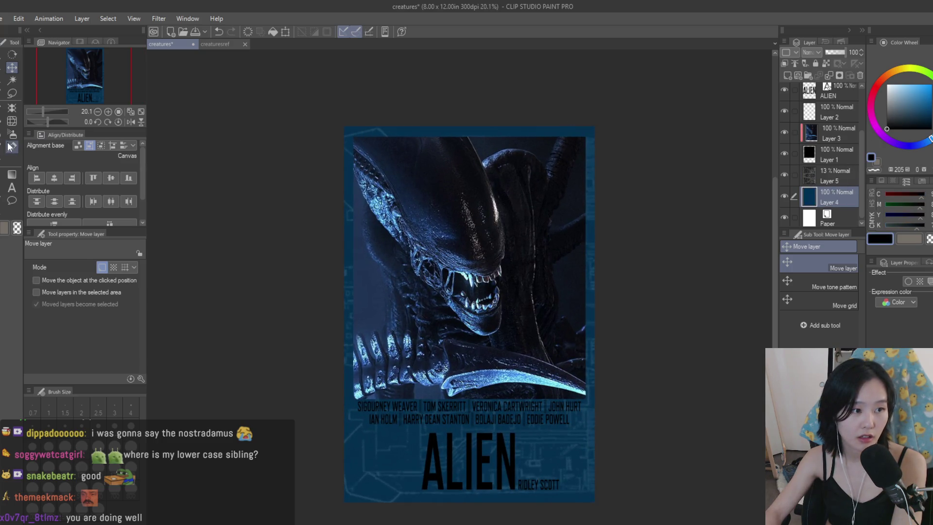
key("b")
scroll(340, 209, "down", 2)
key("bracketright")
key("bracketright")
key("bracketright")
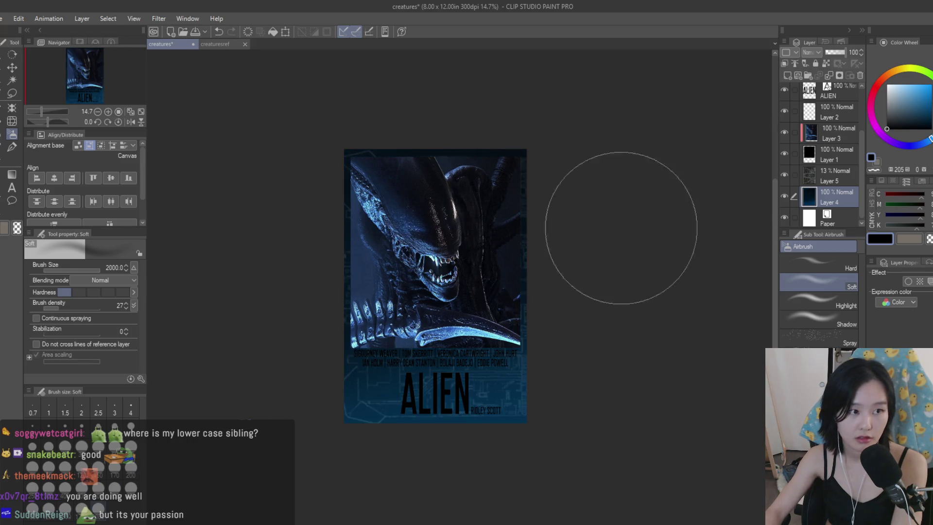
scroll(618, 208, "up", 1)
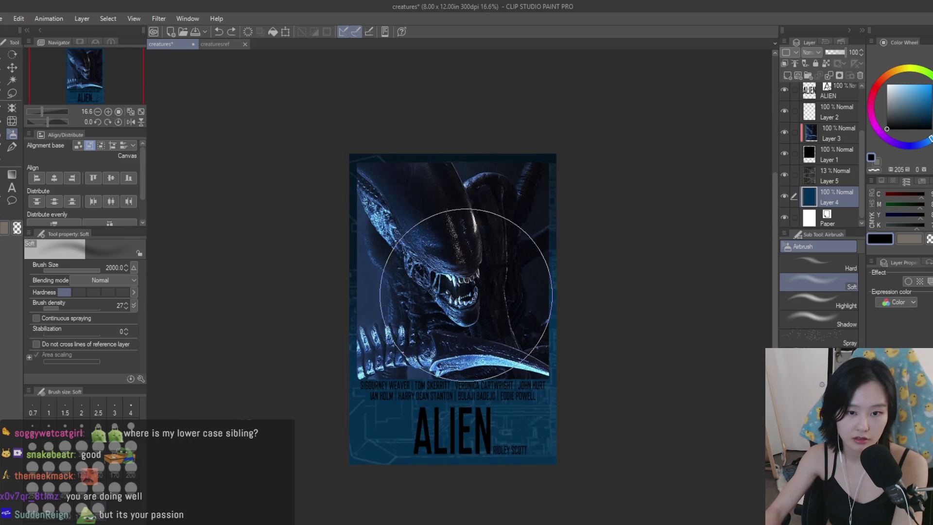
scroll(632, 230, "down", 5)
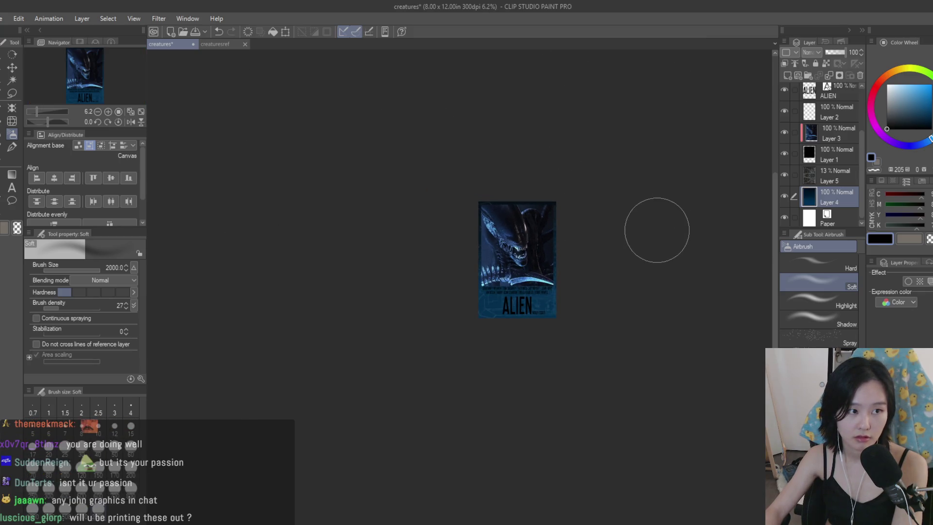
scroll(559, 199, "up", 5)
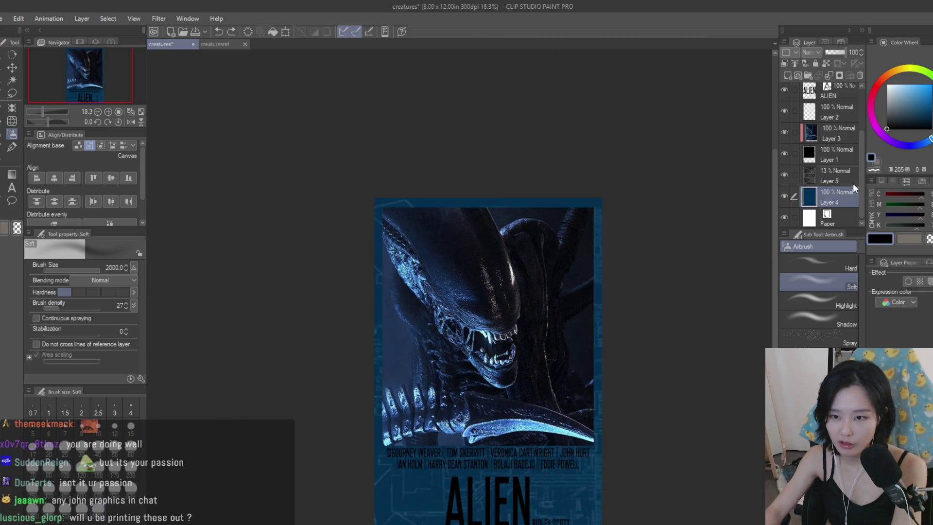
left_click(822, 160)
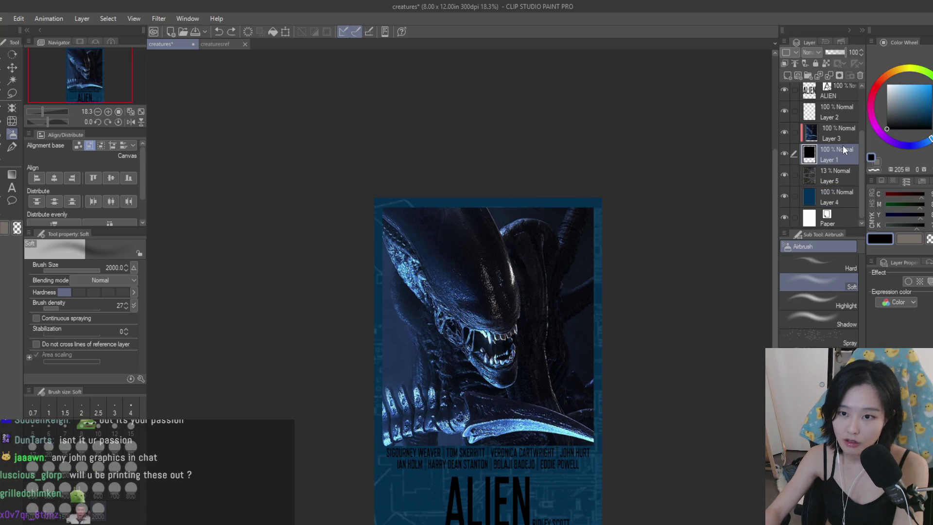
- Duplicate Layer 1, place the copy beneath it and enable a Border effect of thickness 14.7
key("ctrl+j")
left_click_drag(843, 150, 845, 183)
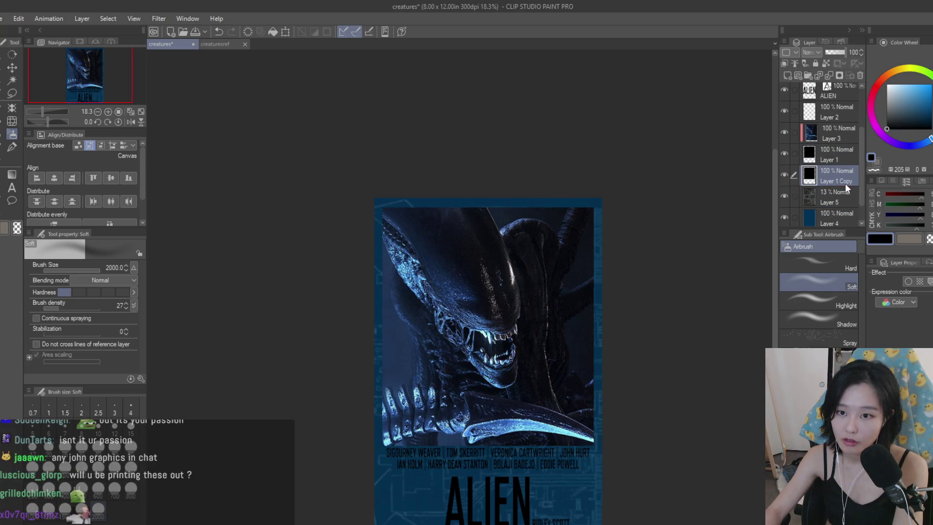
left_click(907, 281)
scroll(690, 269, "up", 1)
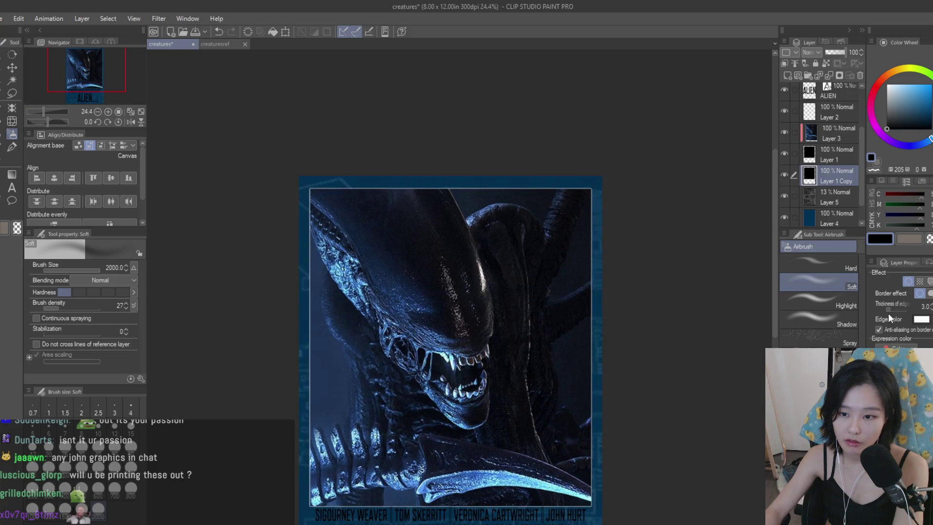
left_click_drag(892, 311, 896, 310)
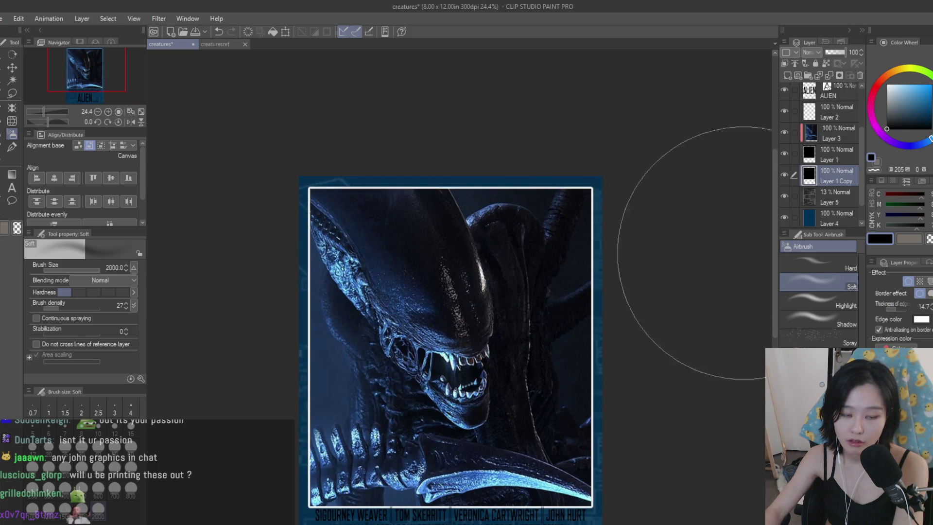
- Raise the white border thickness to 16.0 and select the blue background Layer 4
scroll(647, 271, "down", 3)
scroll(648, 271, "up", 2)
scroll(661, 233, "down", 1)
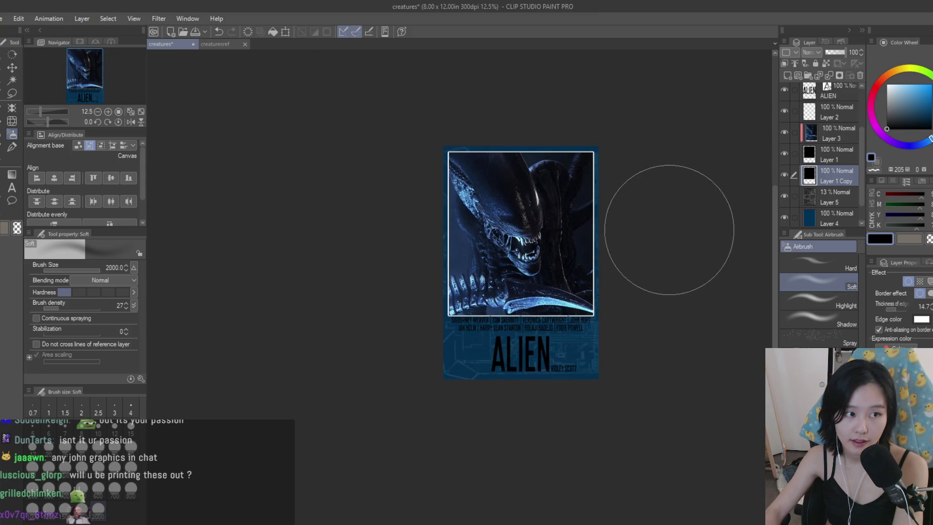
scroll(649, 233, "up", 2)
scroll(649, 233, "up", 1)
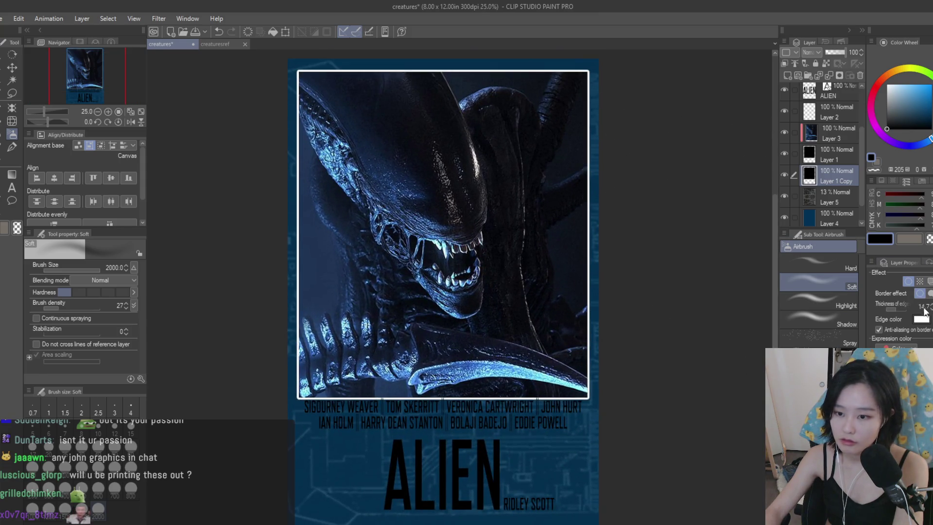
left_click_drag(931, 309, 932, 309)
scroll(683, 264, "down", 1)
left_click(845, 216)
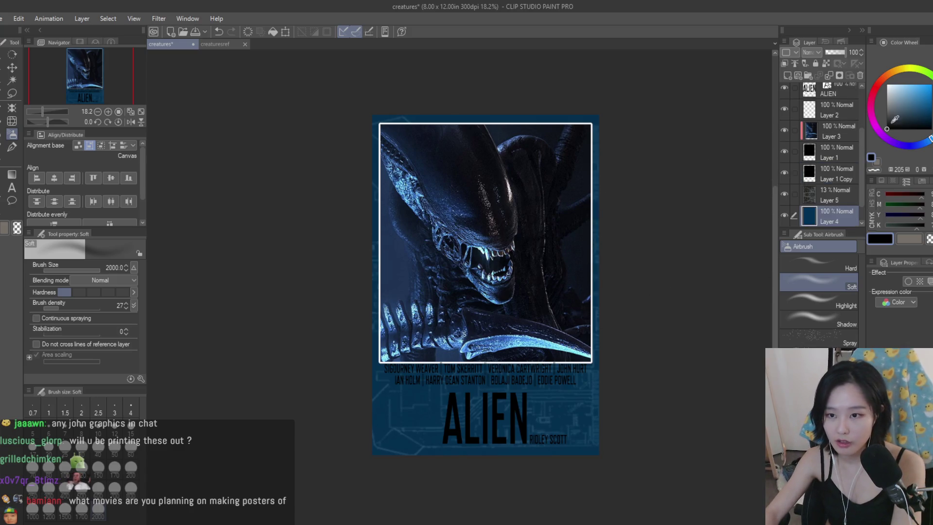
- Try a dark navy airbrush stroke over the poster's lower half, then undo it
left_click(902, 142)
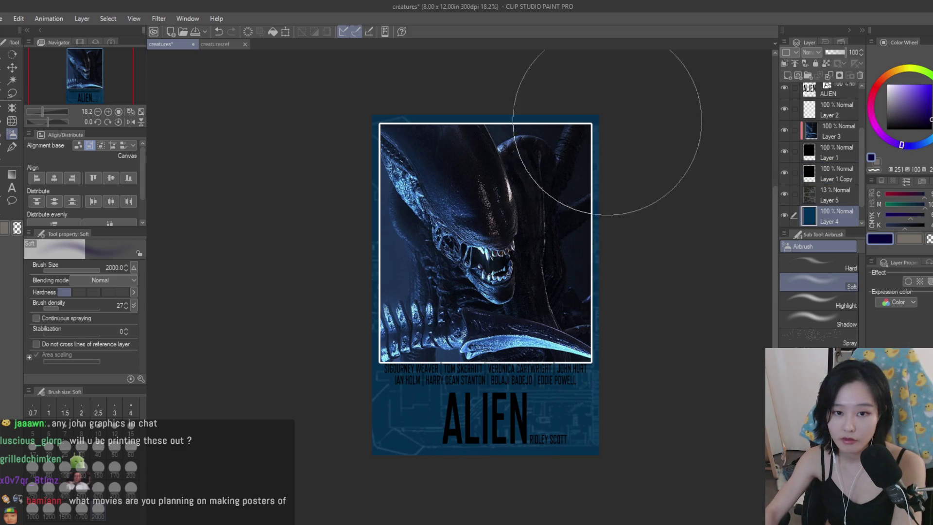
mouse_move(712, 314)
left_mouse_down()
mouse_move(323, 385)
mouse_move(233, 418)
left_mouse_up()
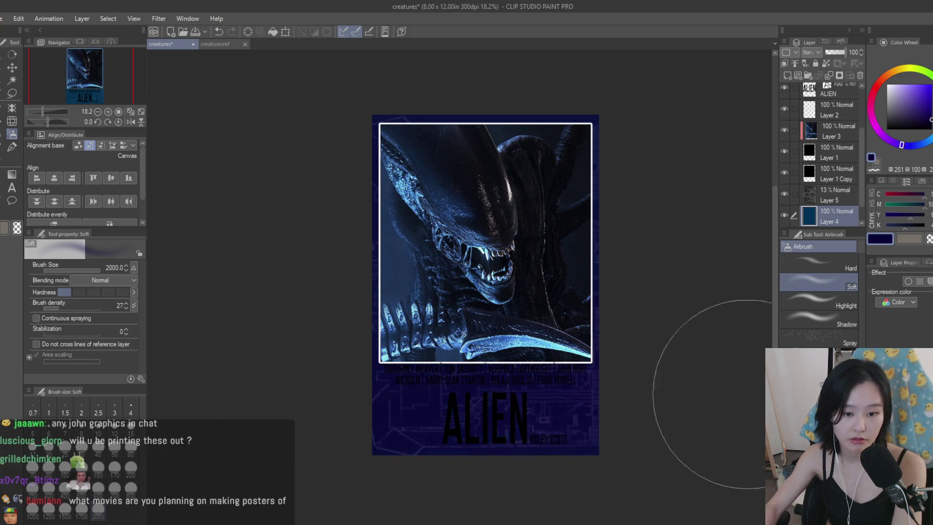
key("ctrl+z")
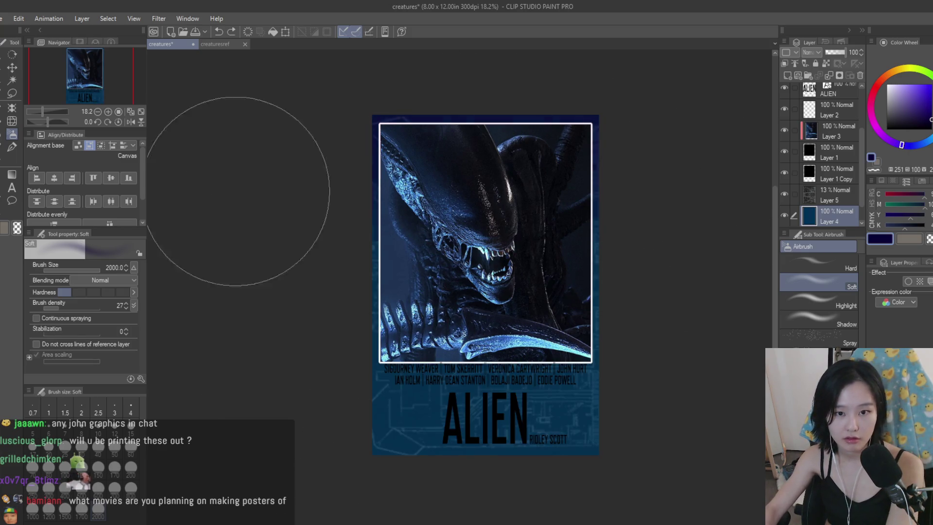
scroll(632, 214, "down", 2)
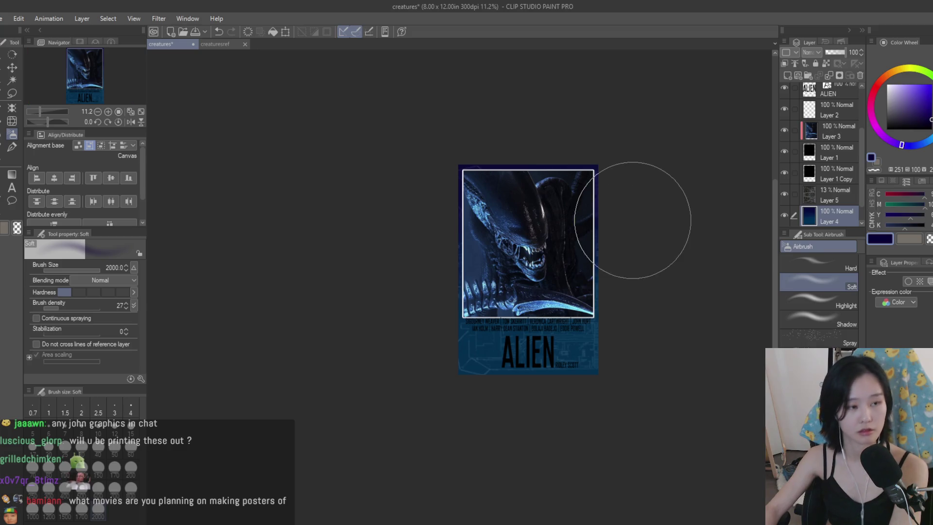
scroll(632, 214, "up", 1)
- Change Layer 1 Copy's border colour from black to light grey, then select all text layers
left_click(843, 189)
left_click(846, 175)
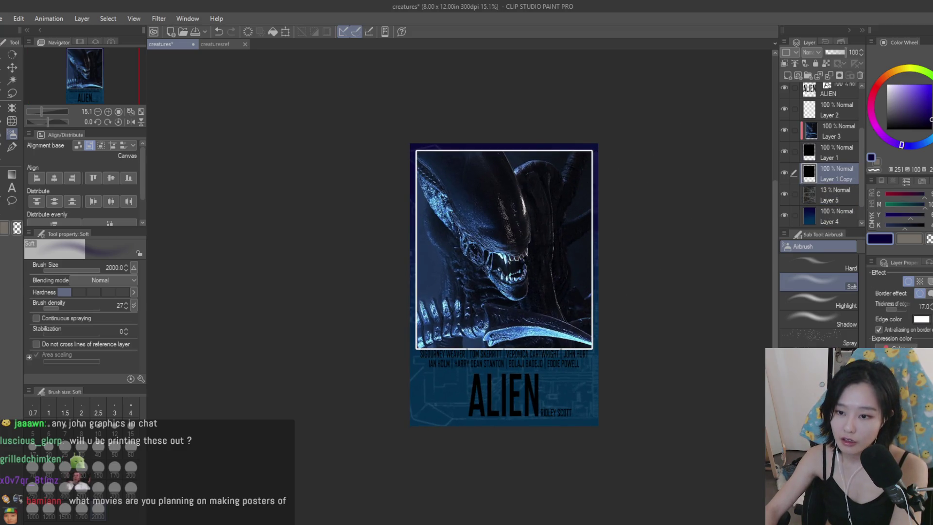
scroll(676, 243, "up", 2)
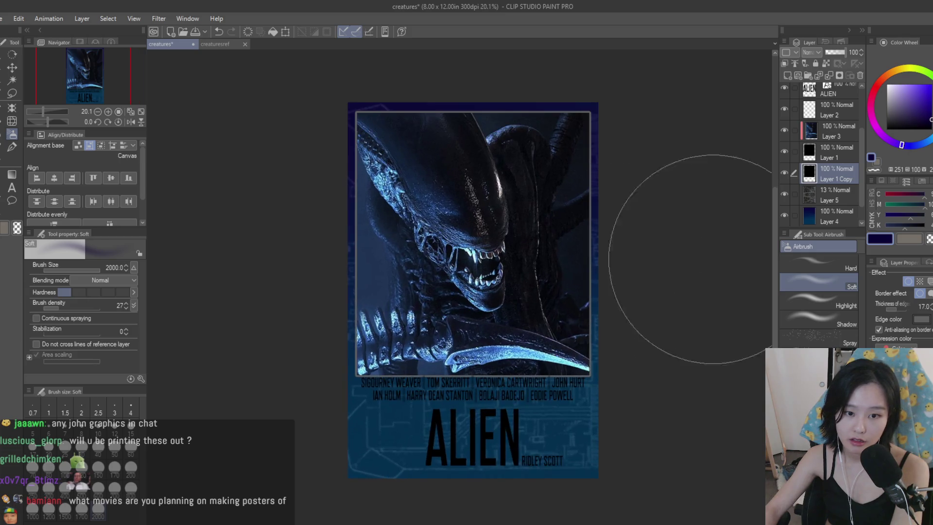
scroll(648, 241, "down", 3)
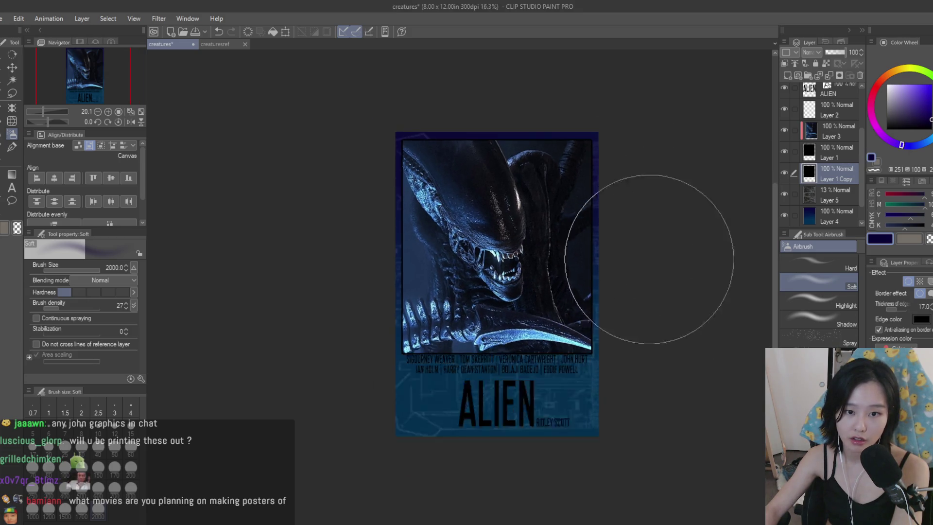
scroll(711, 302, "up", 2)
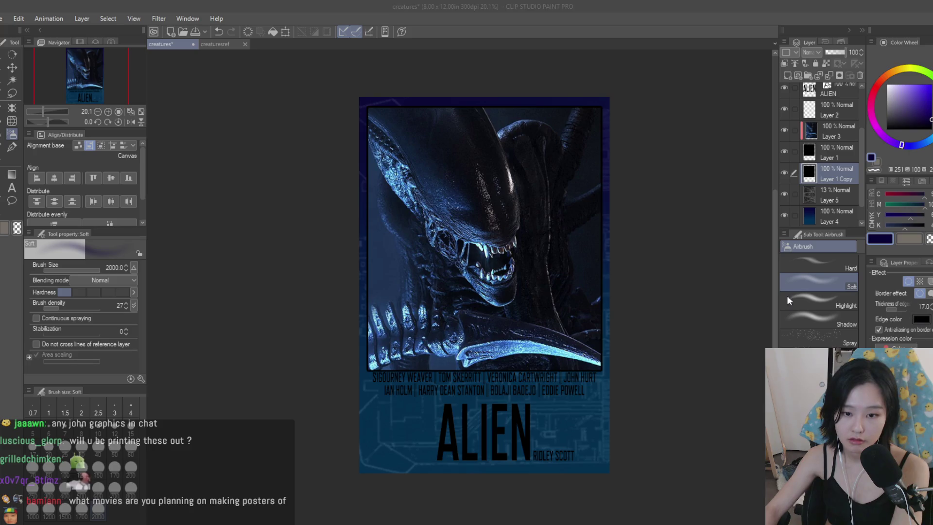
left_click(871, 148)
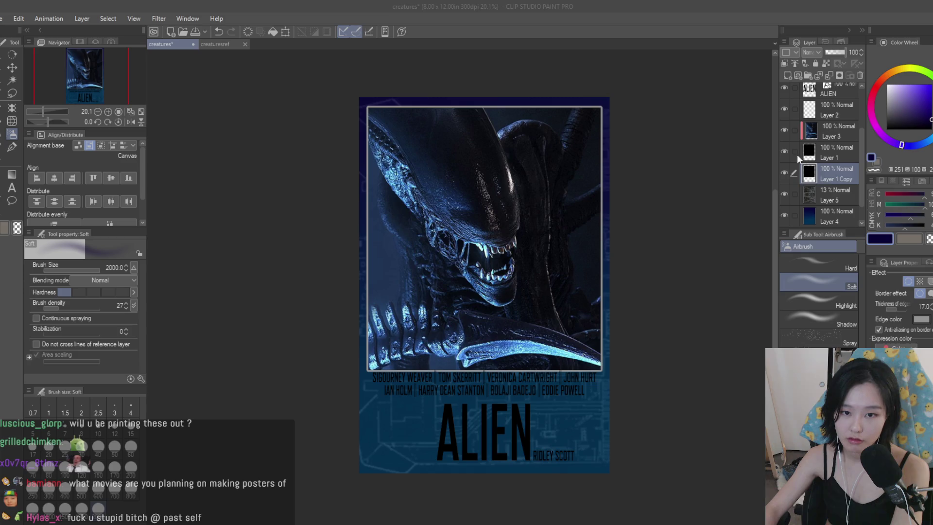
scroll(671, 267, "down", 3)
scroll(698, 267, "up", 2)
scroll(847, 182, "up", 3)
left_click(844, 161)
left_click(846, 94, "shift")
- Nudge the selected cast, title and director text layers slightly downward
key("k")
scroll(614, 208, "up", 2)
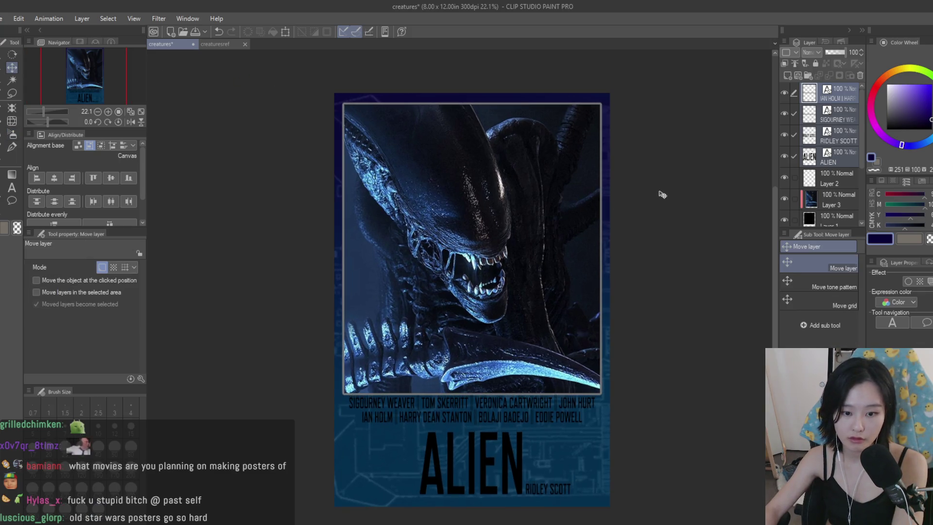
key("Down")
key("Down")
key("Down")
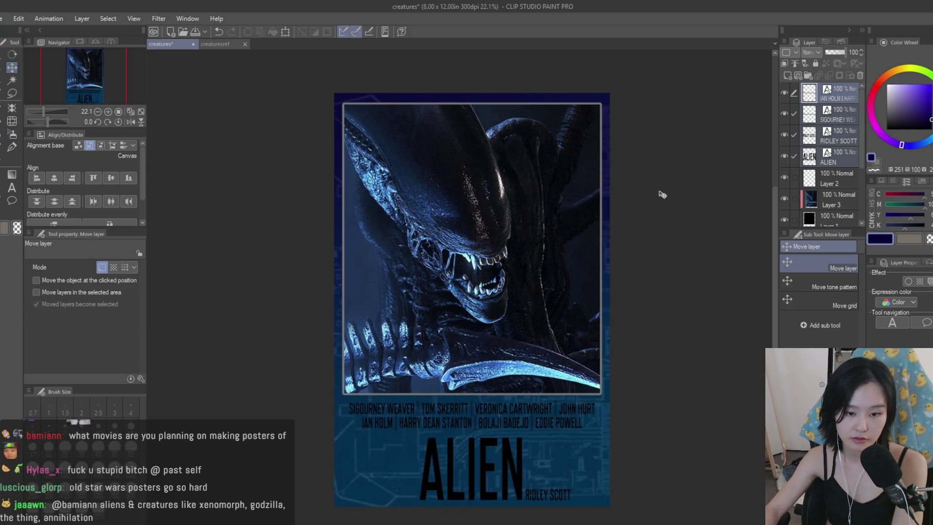
scroll(649, 248, "down", 3)
scroll(649, 248, "up", 2)
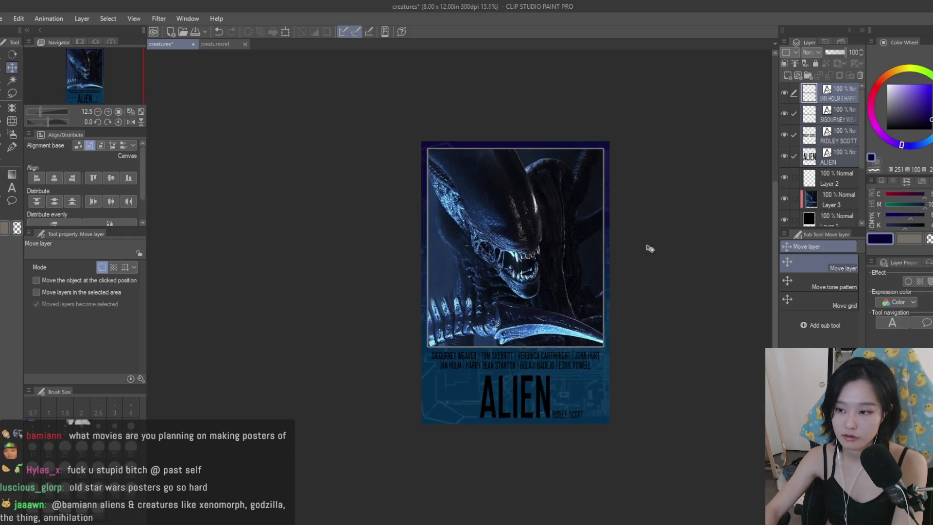
scroll(821, 209, "down", 3)
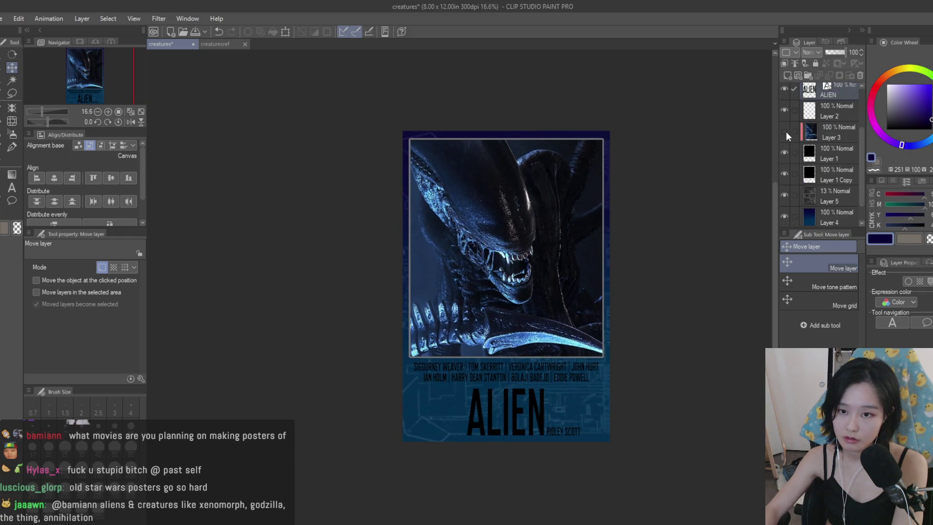
- Toggle layer visibility to compare, leaving the dark blue background hidden
double_click(785, 132)
left_click(784, 173)
left_click(783, 173)
left_click(821, 180)
scroll(826, 204, "down", 1)
left_click(786, 193)
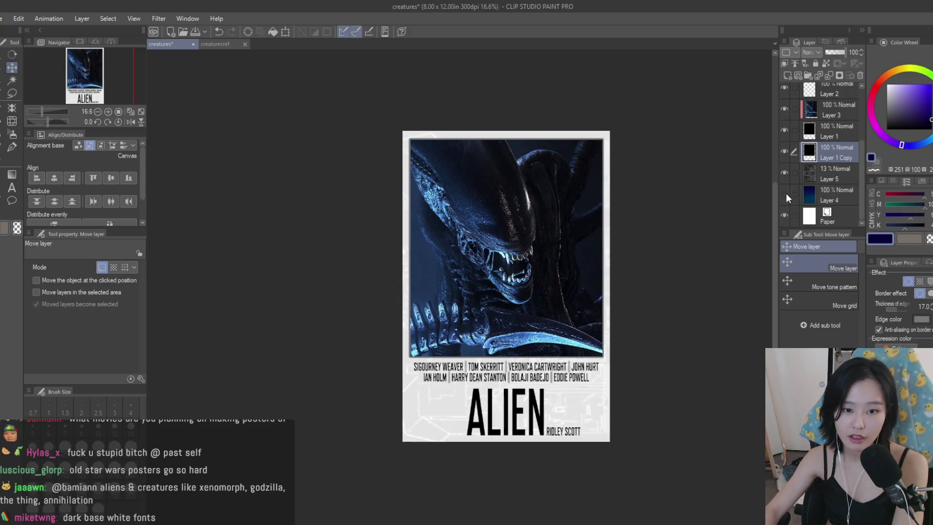
left_click(785, 172)
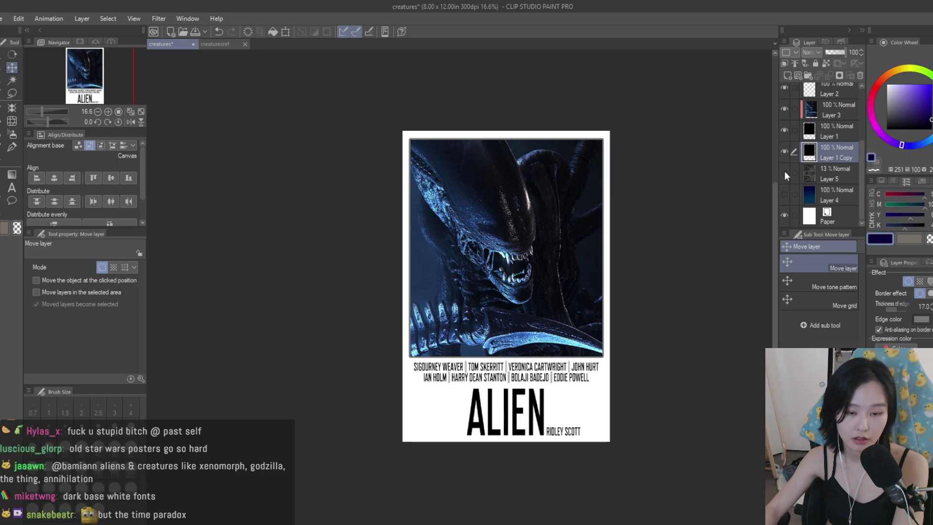
left_click(785, 171)
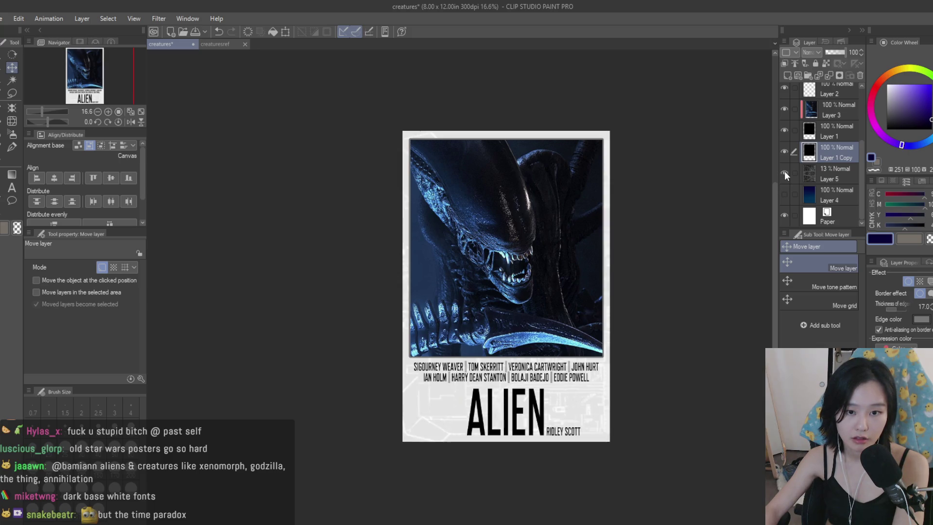
- Raise the blueprint texture to 18% opacity, restore the blue background and pick white
left_click(822, 176)
left_click_drag(830, 54, 829, 53)
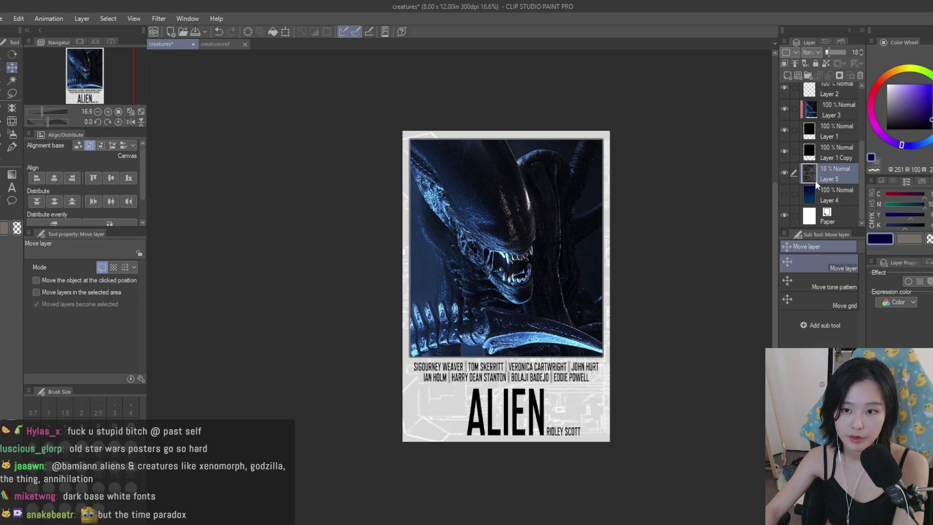
left_click(784, 194)
left_click(850, 191)
left_click(887, 89)
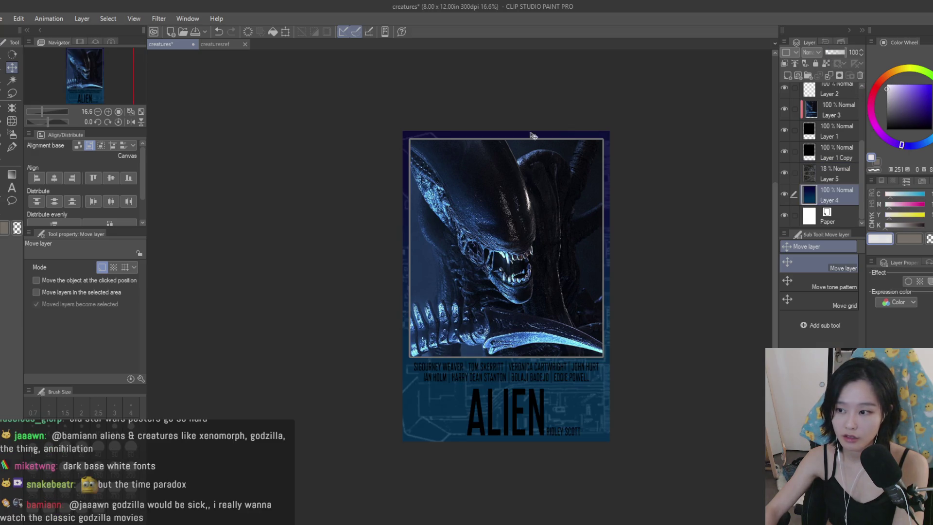
left_click(12, 146)
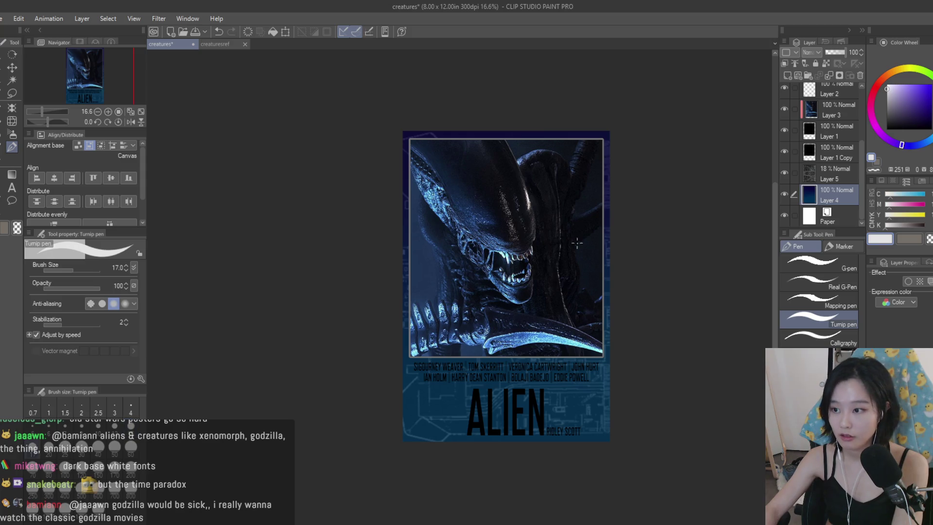
- Paint over the whole background layer in white with the large pen
left_click_drag(520, 191, 563, 167)
left_click_drag(486, 204, 712, 324)
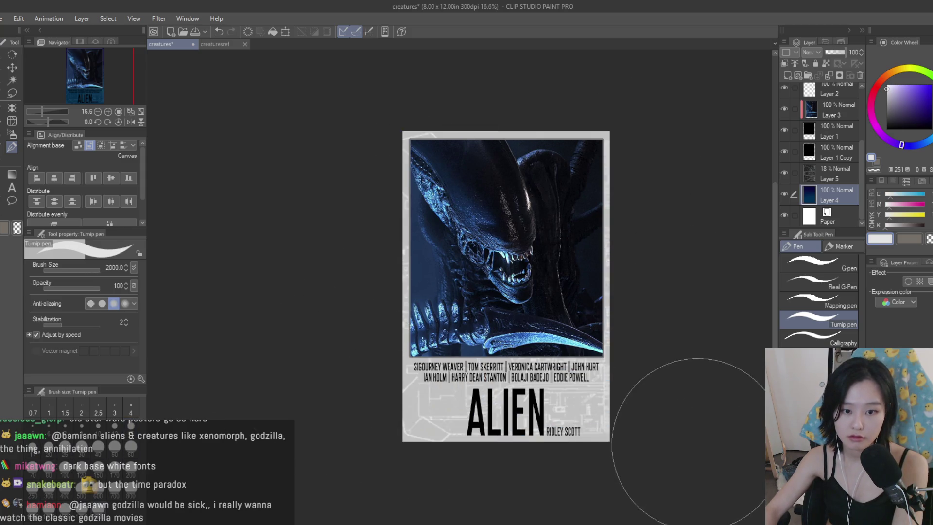
scroll(651, 320, "down", 1)
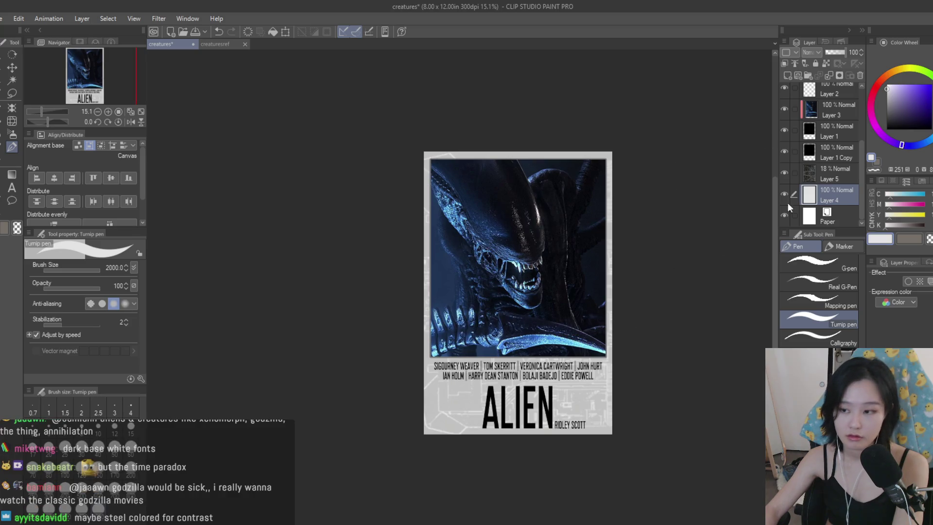
- Repaint the white background light grey so the blueprint texture shows through
left_click(889, 90)
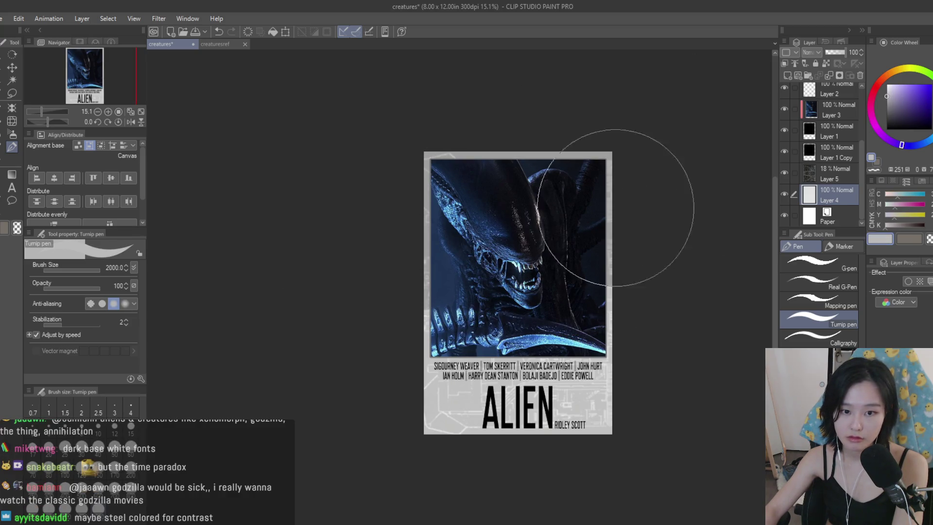
left_click_drag(396, 208, 656, 417)
scroll(646, 308, "down", 2)
scroll(631, 330, "up", 2)
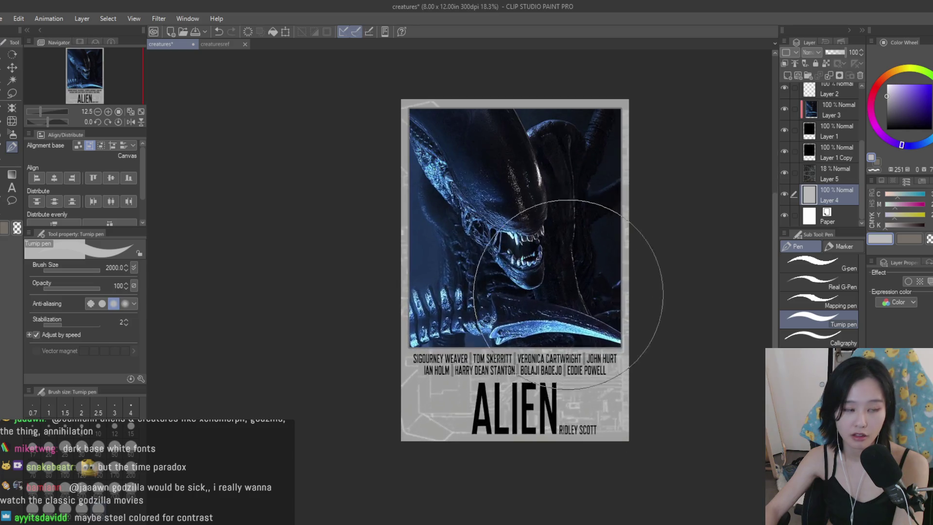
scroll(725, 204, "down", 1)
scroll(736, 215, "up", 1)
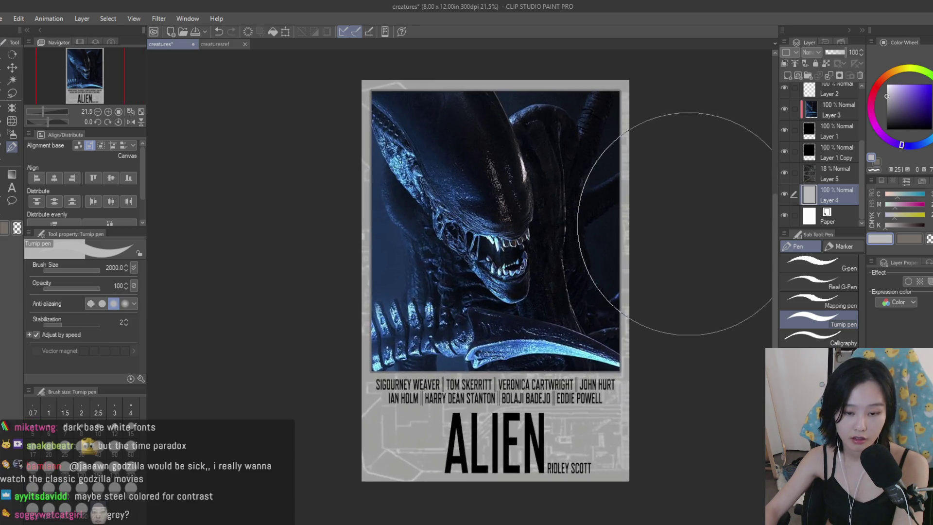
scroll(695, 216, "down", 1)
scroll(693, 217, "up", 1)
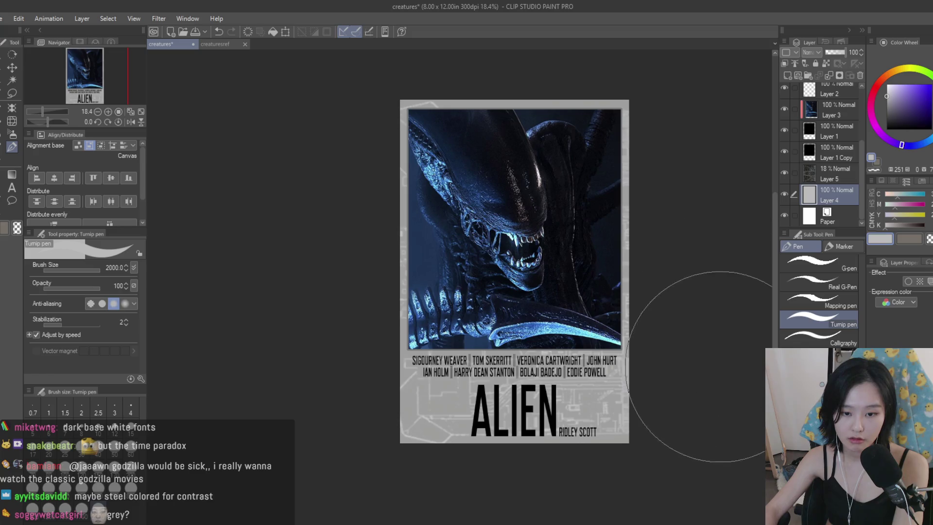
scroll(695, 316, "down", 1)
scroll(687, 271, "up", 1)
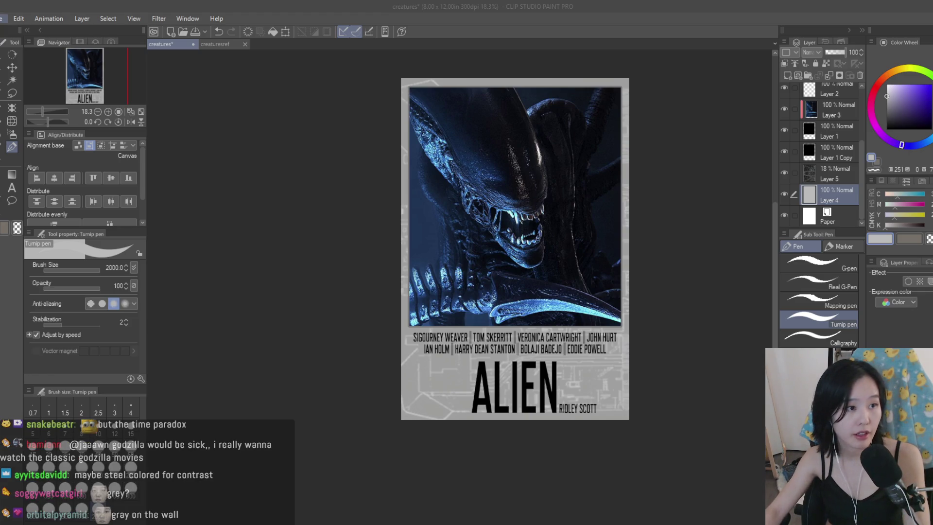
- Switch to the creaturesref document and zoom in on The Thing poster's credits
left_click(214, 44)
key("k")
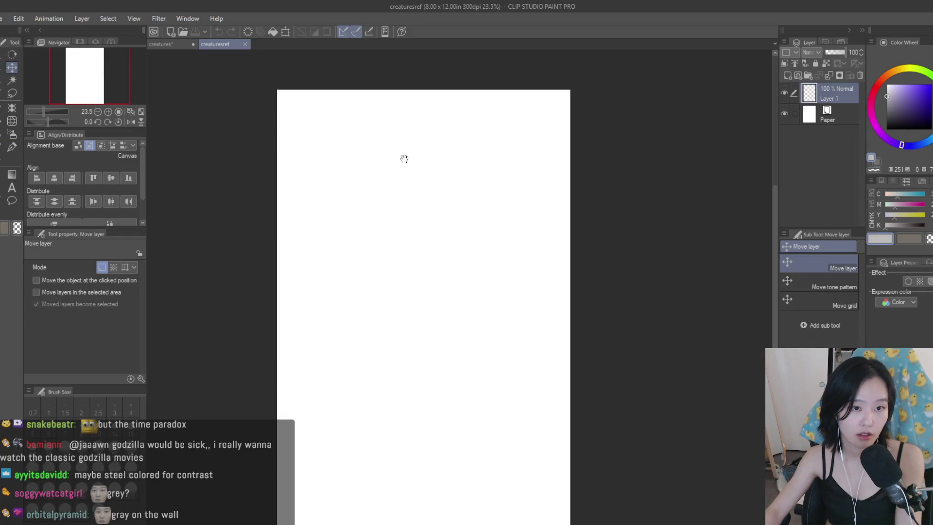
scroll(399, 171, "up", 3)
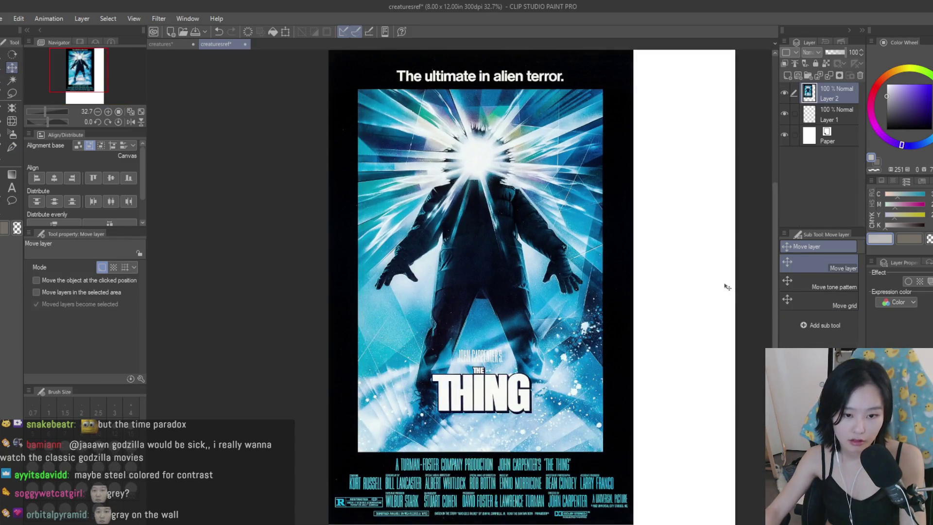
scroll(697, 276, "up", 1)
scroll(629, 475, "up", 4)
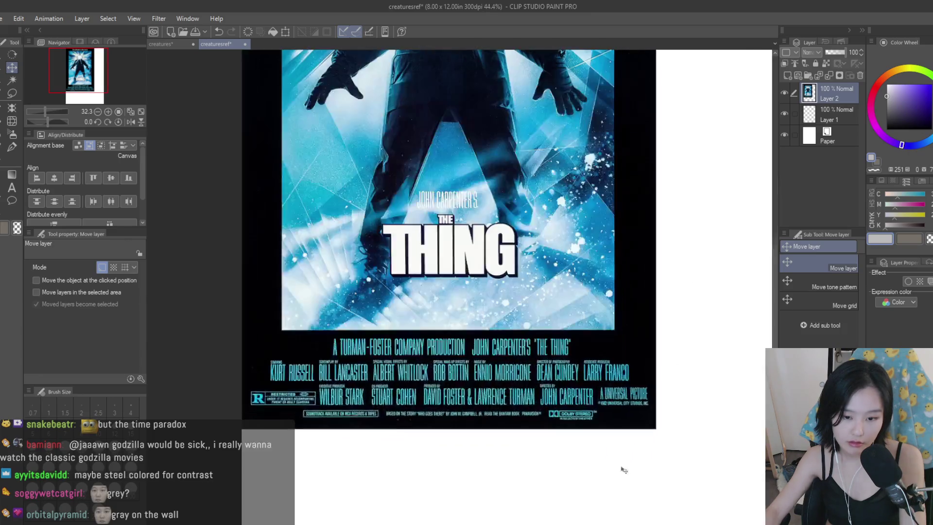
scroll(678, 418, "up", 1)
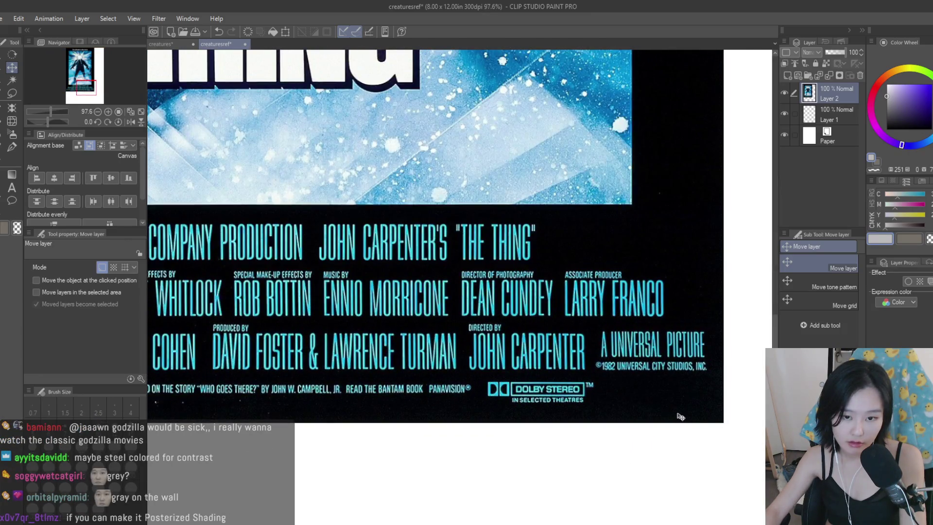
scroll(680, 417, "down", 3)
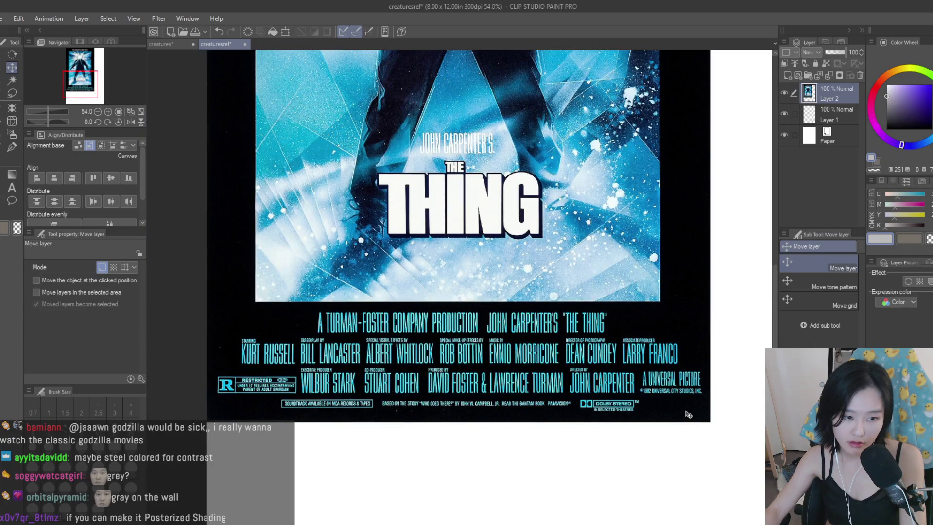
scroll(689, 414, "down", 3)
scroll(694, 340, "up", 2)
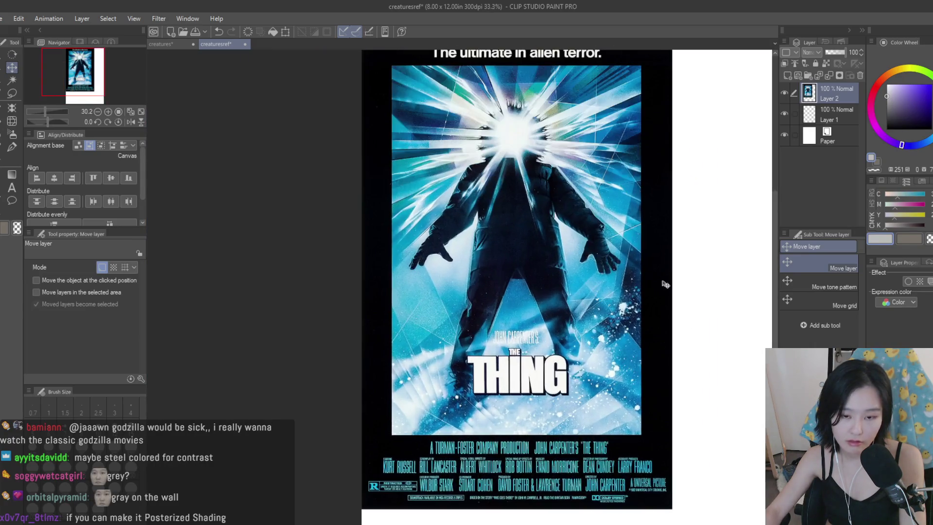
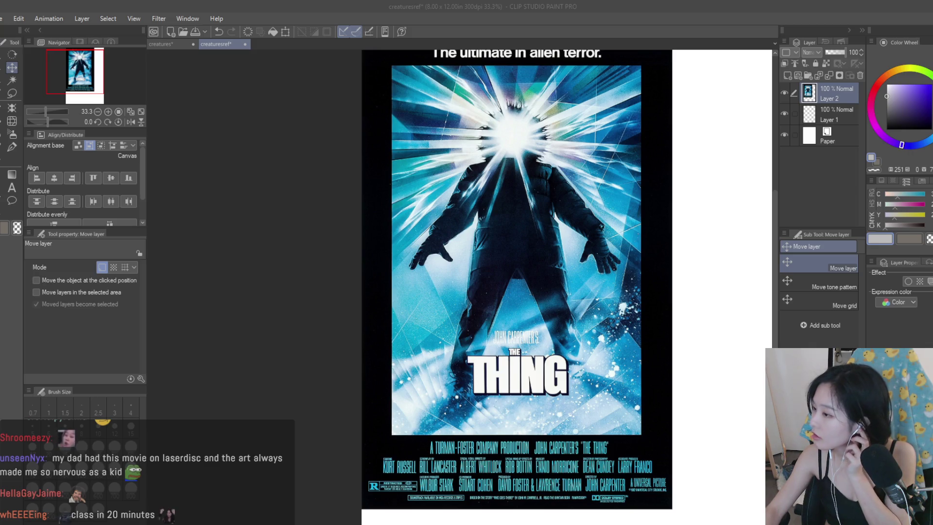
- Paste the Silence of the Lambs image as a layer and dock the creaturesref view beside the Alien poster
scroll(497, 147, "down", 2)
key("ctrl+v")
mouse_move(476, 128)
left_mouse_down()
mouse_move(730, 287)
mouse_move(689, 274)
left_mouse_up()
scroll(688, 274, "up", 6)
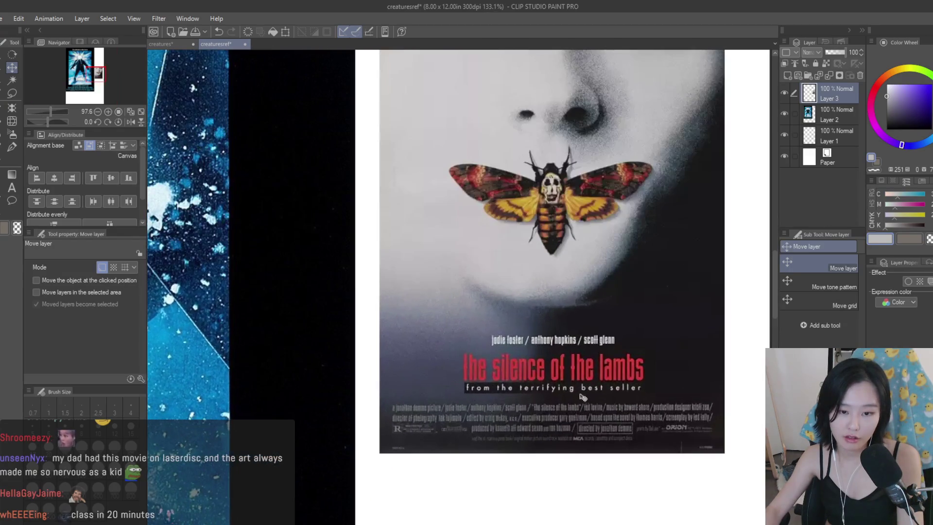
mouse_move(228, 54)
left_mouse_down()
mouse_move(753, 199)
mouse_move(616, 198)
left_mouse_up()
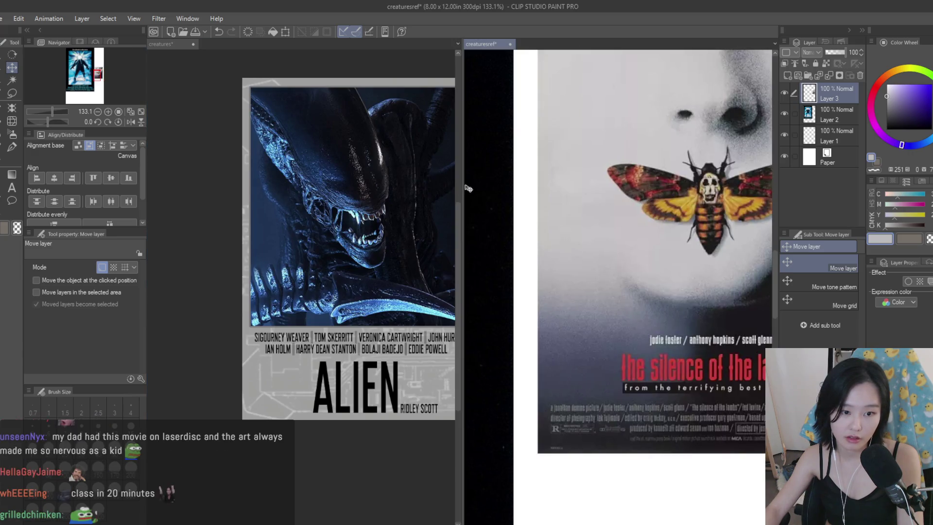
mouse_move(462, 184)
left_mouse_down()
mouse_move(478, 204)
mouse_move(547, 233)
mouse_move(493, 292)
left_mouse_up()
- Select the title and credit text layers and nudge them up slightly
scroll(795, 168, "up", 3)
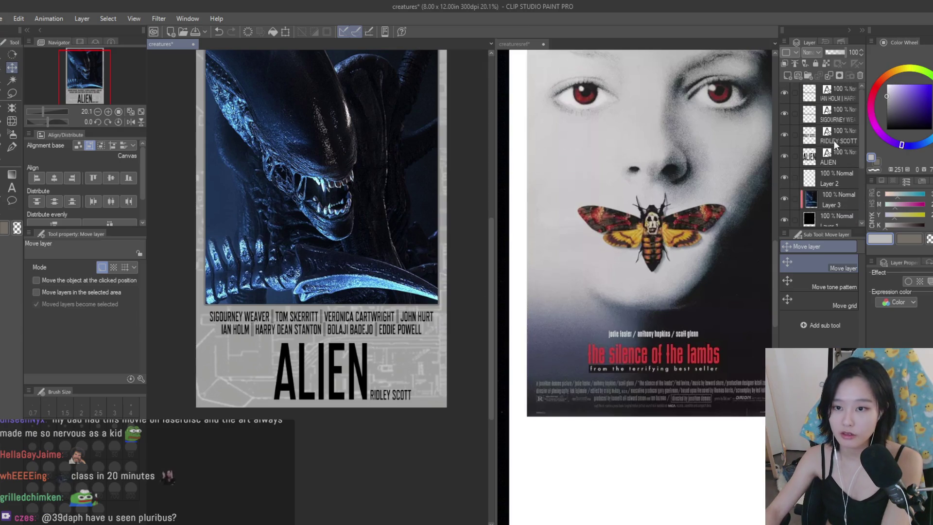
left_click(849, 98)
left_click(836, 157, "shift")
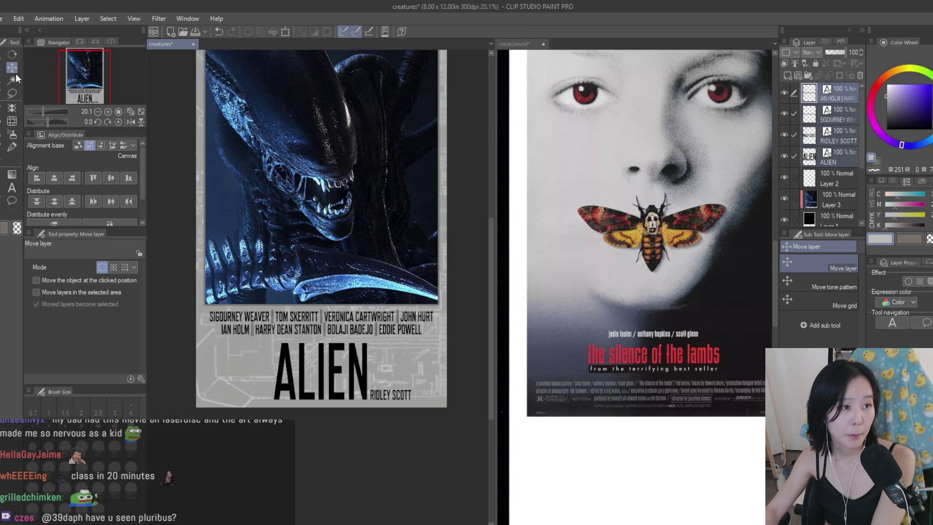
key("Up")
key("Up")
key("Up")
- Compare the poster with Layer 1 Copy shown and hidden, leaving it hidden
scroll(491, 208, "down", 1)
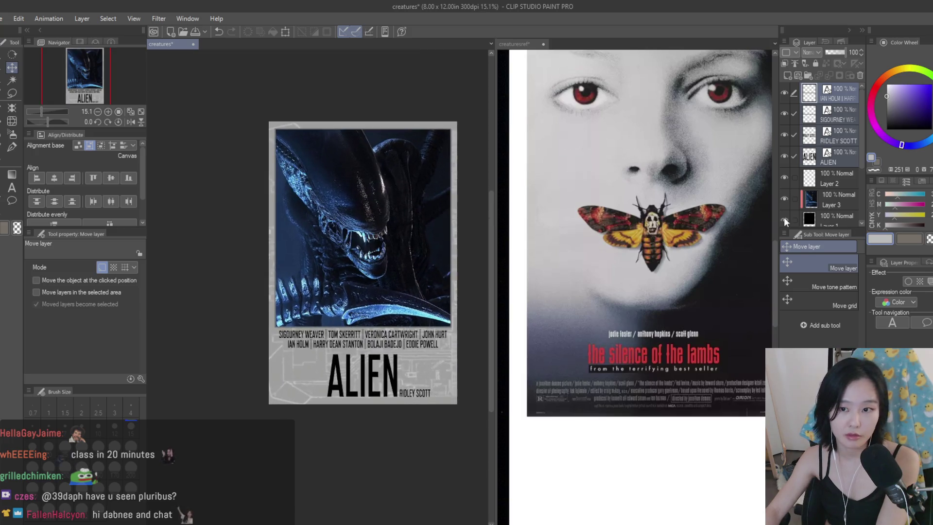
scroll(815, 197, "down", 2)
left_click(784, 200)
left_click(785, 201)
left_click(784, 200)
scroll(486, 238, "down", 1)
scroll(486, 238, "up", 2)
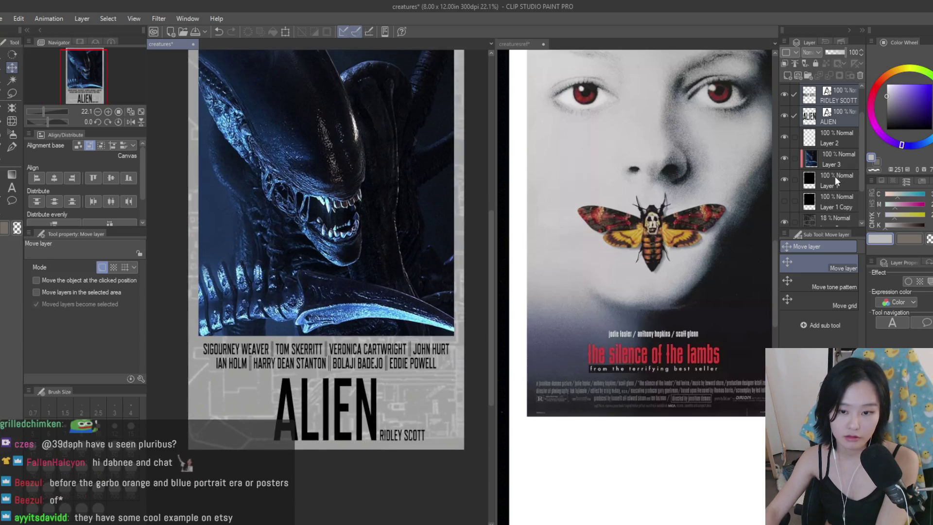
scroll(835, 177, "up", 2)
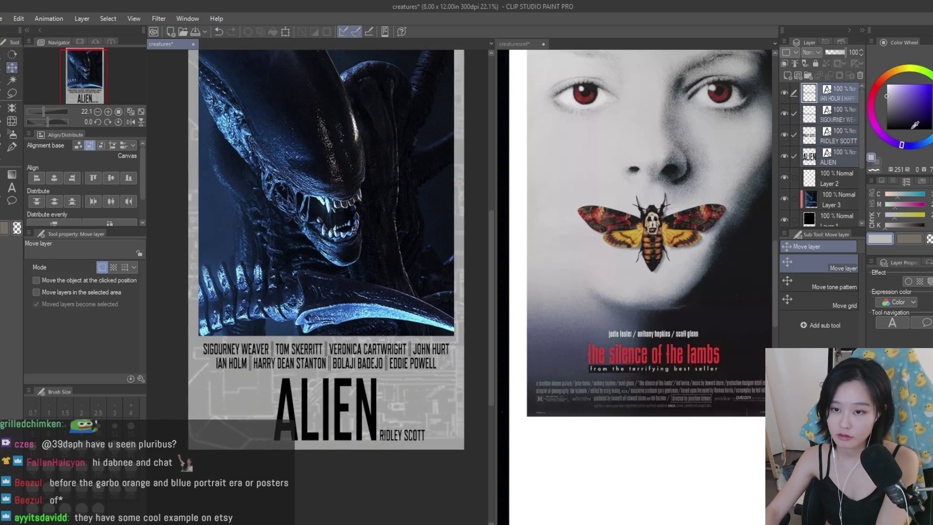
left_click(12, 189)
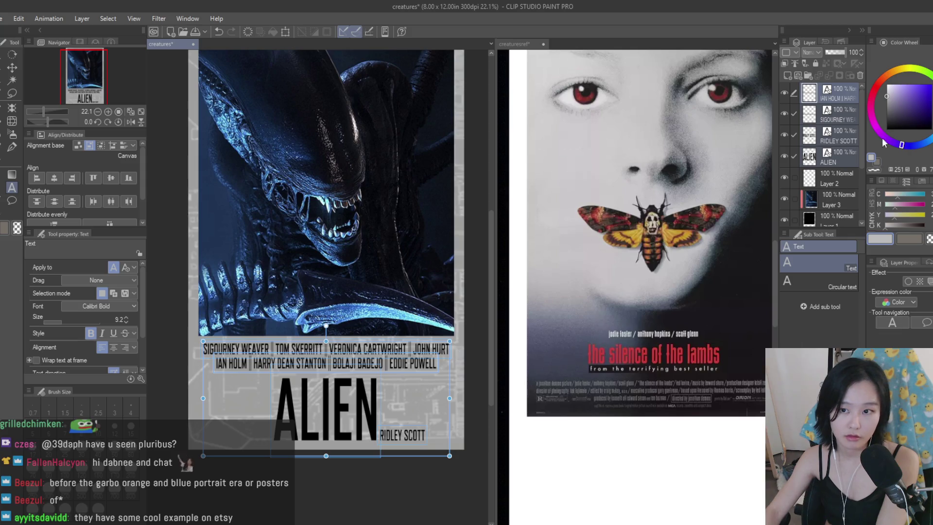
- Pick a purple working colour and briefly enter and exit the ALIEN title text
left_click(920, 94)
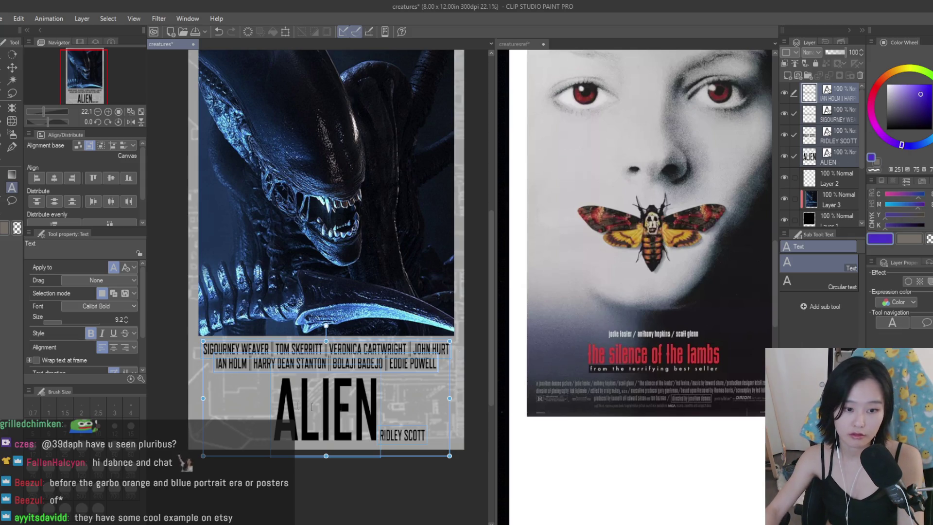
left_click(324, 394)
left_click(325, 394)
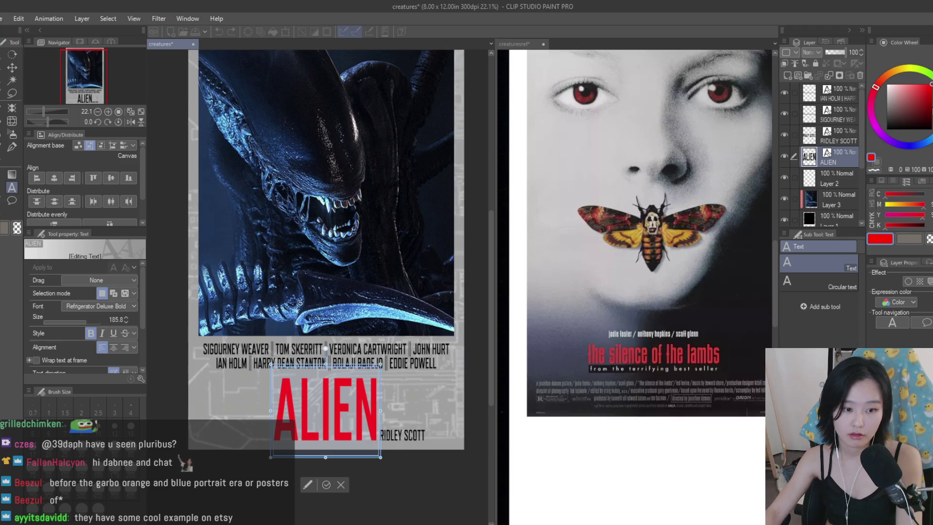
key("k")
scroll(357, 265, "down", 3)
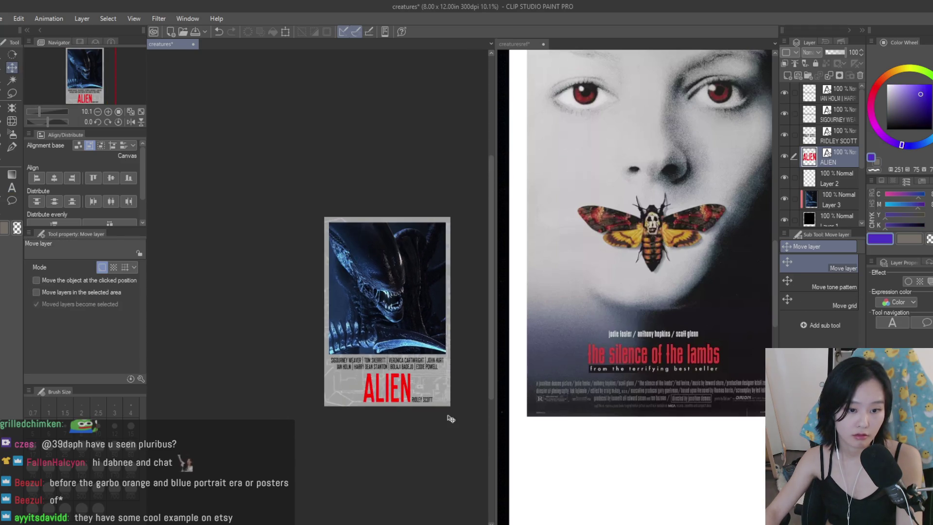
- Adjust the Color Wheel hue and shade to turn the ALIEN title dark navy, then commit
left_click(11, 187)
left_click(353, 379)
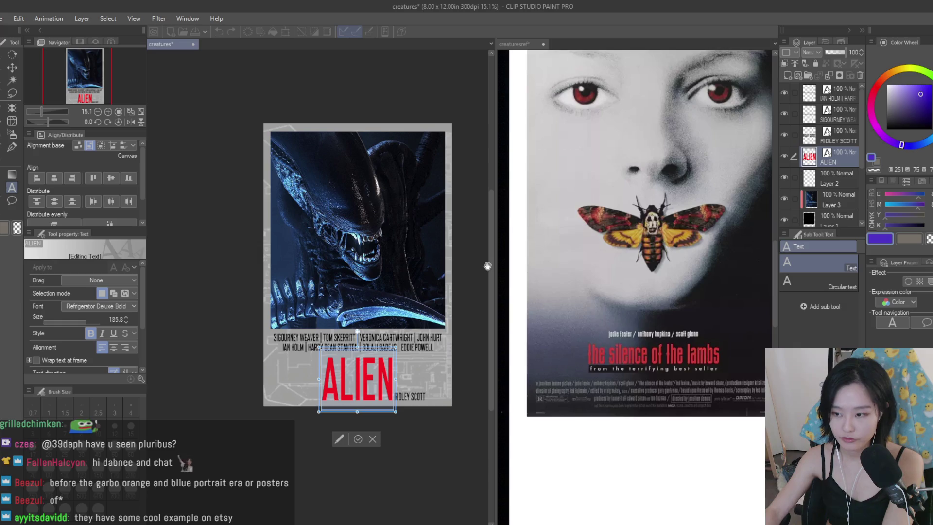
mouse_move(924, 144)
left_mouse_down()
mouse_move(901, 148)
mouse_move(877, 129)
mouse_move(931, 124)
mouse_move(905, 145)
left_mouse_up()
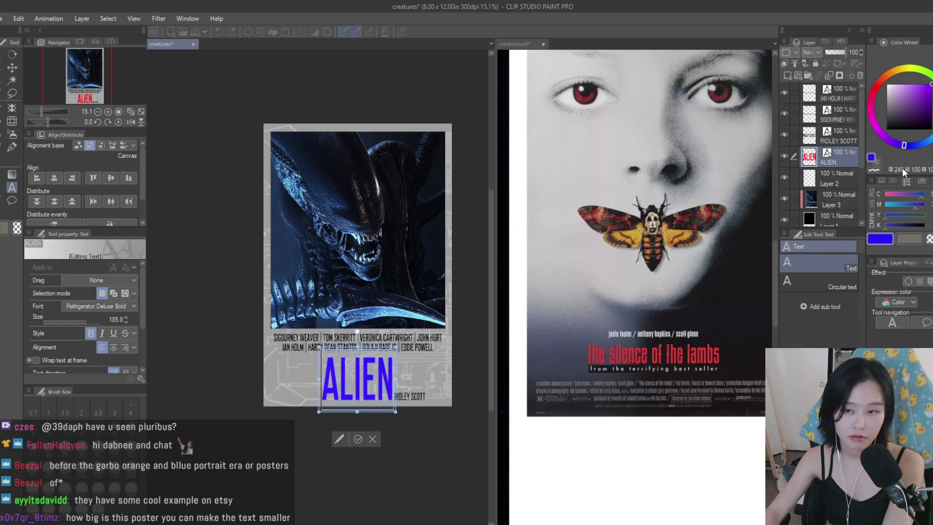
left_click_drag(931, 90, 931, 103)
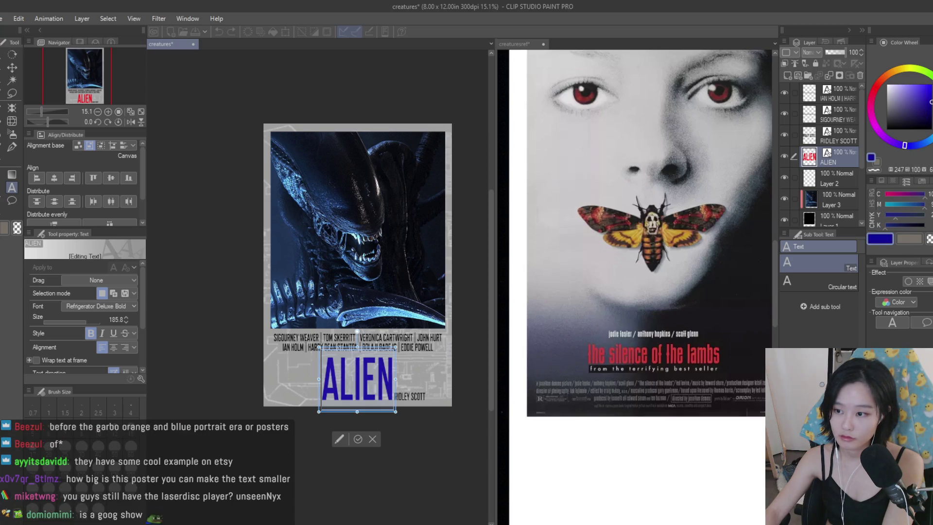
mouse_move(905, 145)
left_mouse_down()
mouse_move(919, 149)
mouse_move(894, 143)
left_mouse_up()
left_click_drag(932, 118, 931, 124)
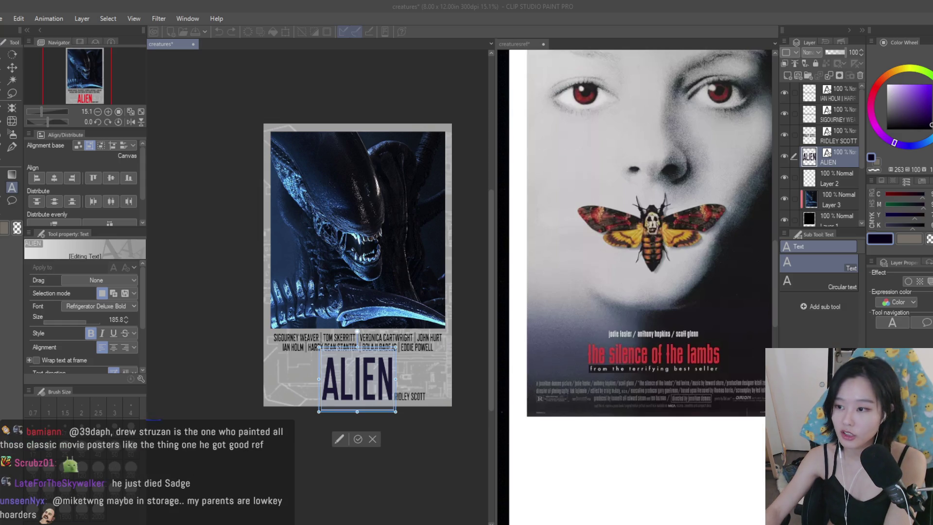
scroll(389, 262, "up", 3)
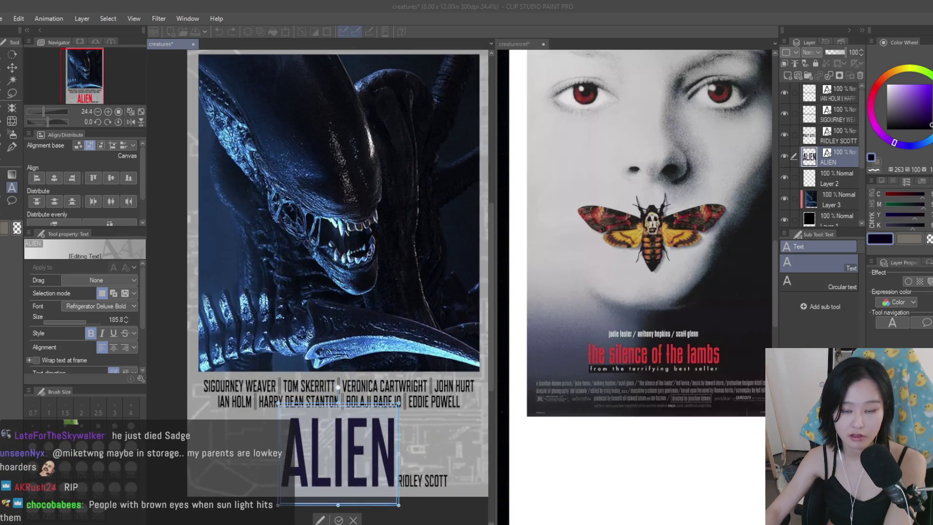
key("k")
scroll(370, 364, "down", 3)
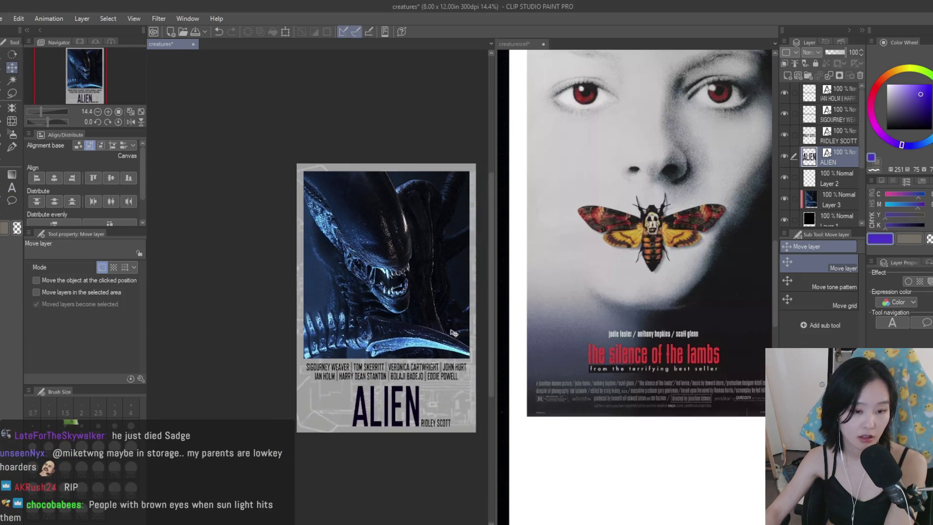
- Reselect all of the ALIEN title text and darken its navy a little more
scroll(446, 386, "up", 3)
scroll(445, 387, "up", 1)
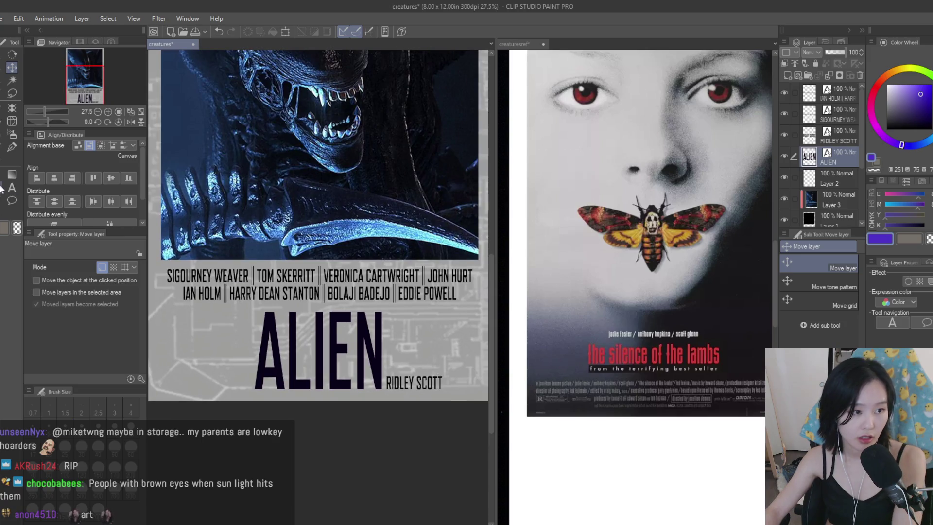
key("t")
left_click(384, 338)
key("ctrl+a")
left_click(928, 118)
left_click(903, 147)
left_click_drag(903, 146, 928, 123)
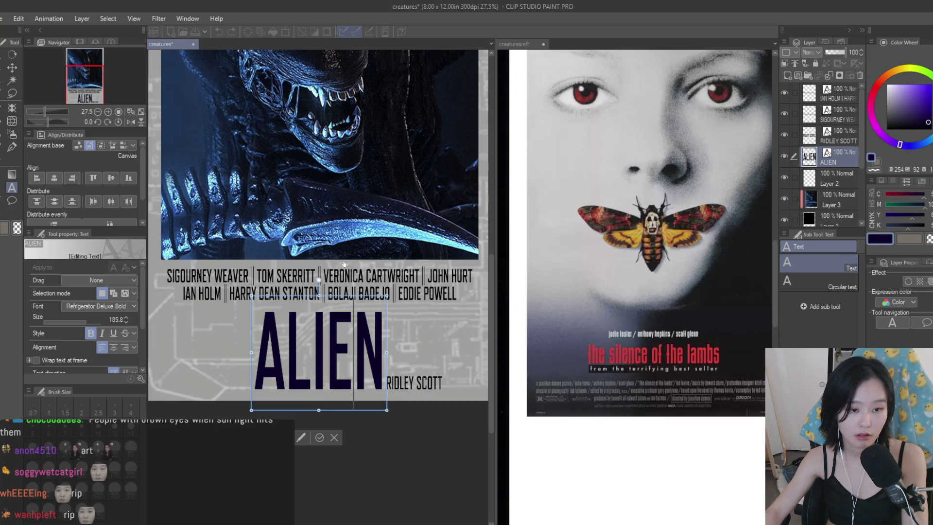
- Make the first cast line dark navy and undo its accidental tilt
left_click(340, 277)
key("ctrl+a")
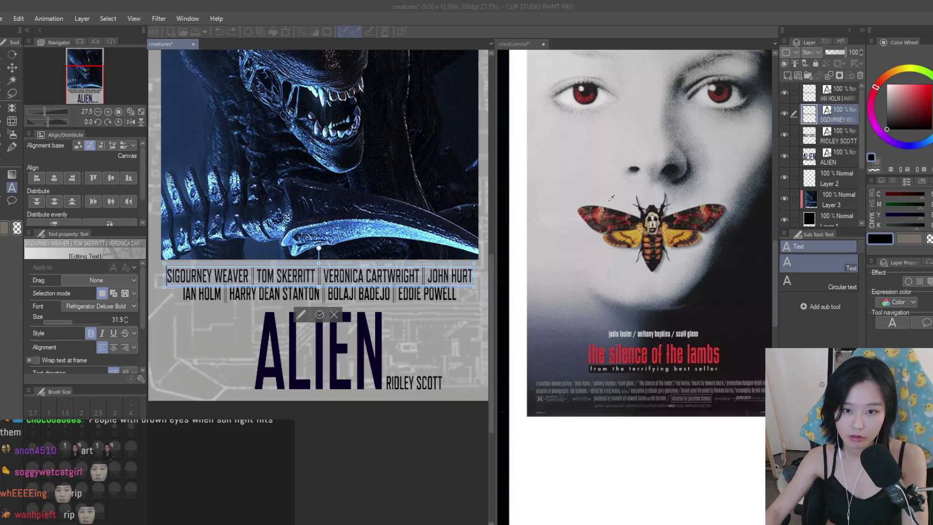
left_click(421, 296, "alt")
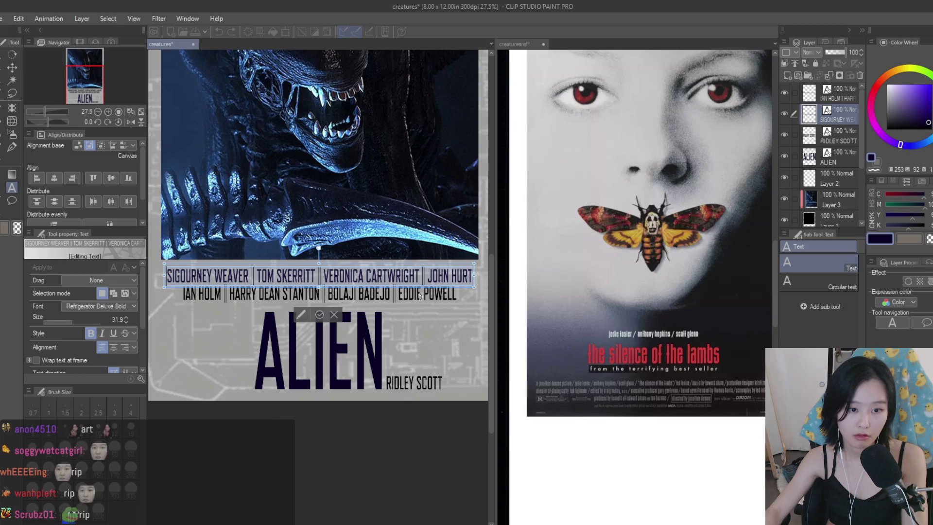
key("Escape")
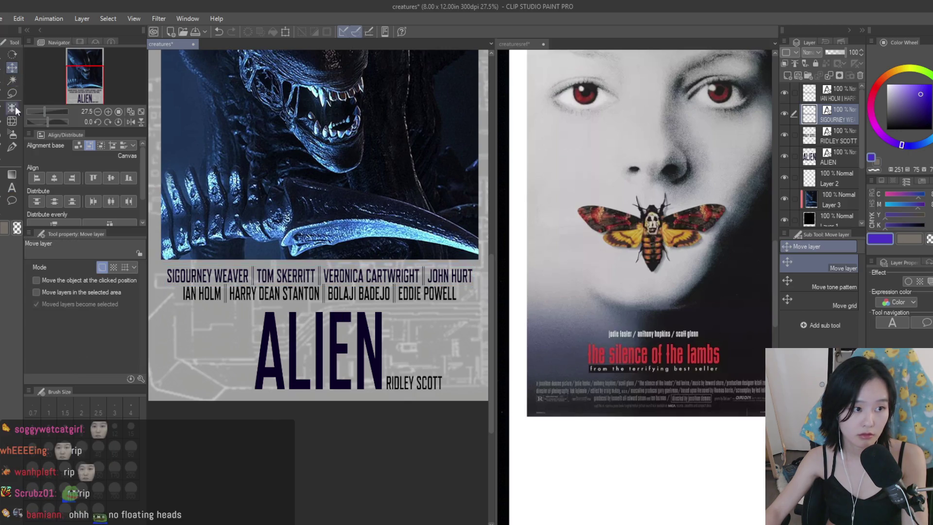
key("ctrl+z")
- Recolour the RIDLEY SCOTT credit dark navy
left_click(837, 136)
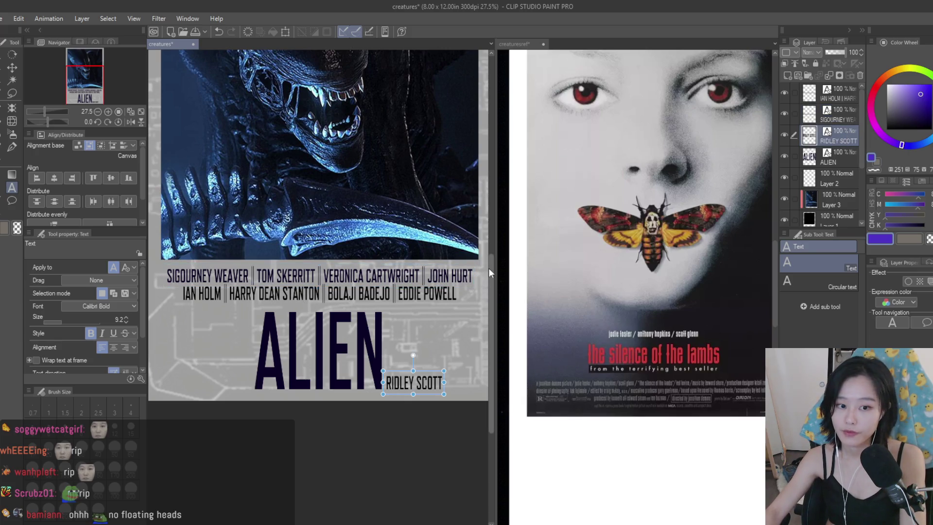
left_click(413, 383)
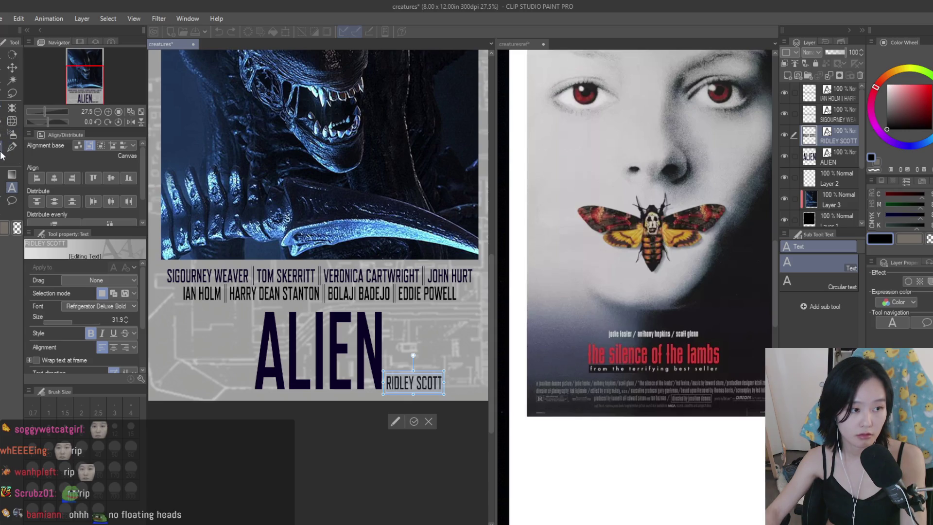
scroll(325, 303, "down", 1)
scroll(326, 303, "down", 1)
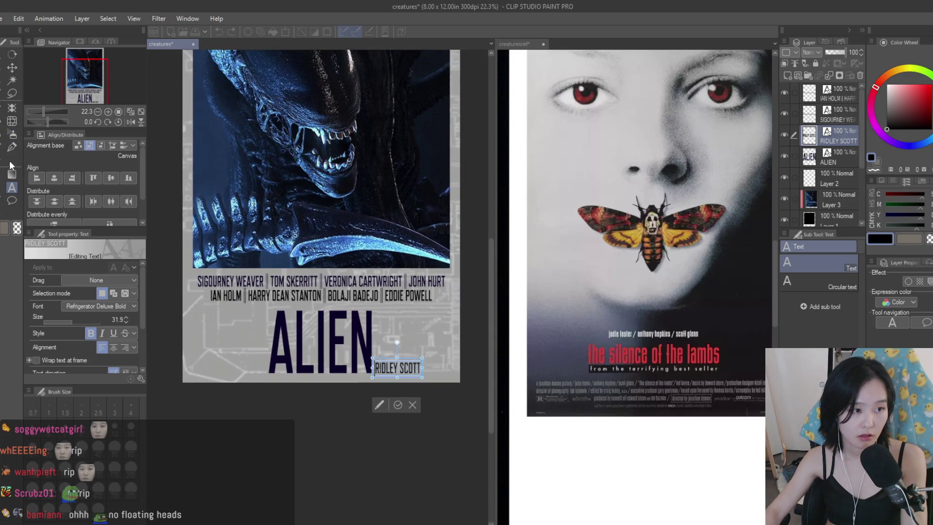
scroll(332, 251, "up", 1)
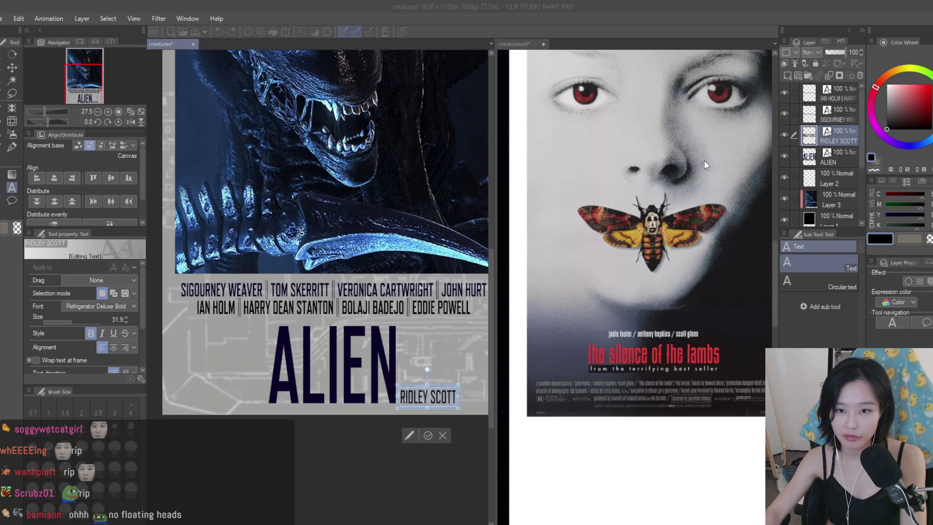
left_click(881, 146)
- Make the IAN HOLM cast line navy, then fit the whole Alien poster in view
left_click(785, 113)
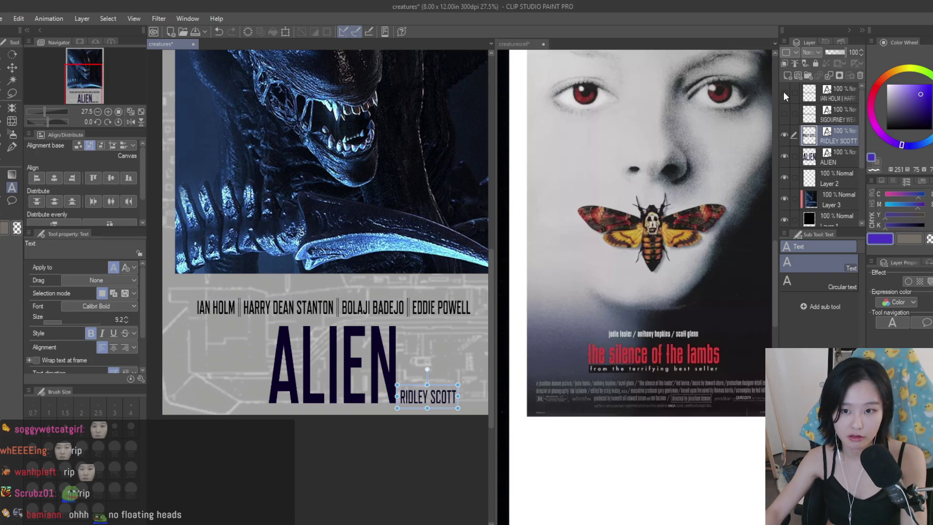
left_click(784, 113)
left_click(314, 307)
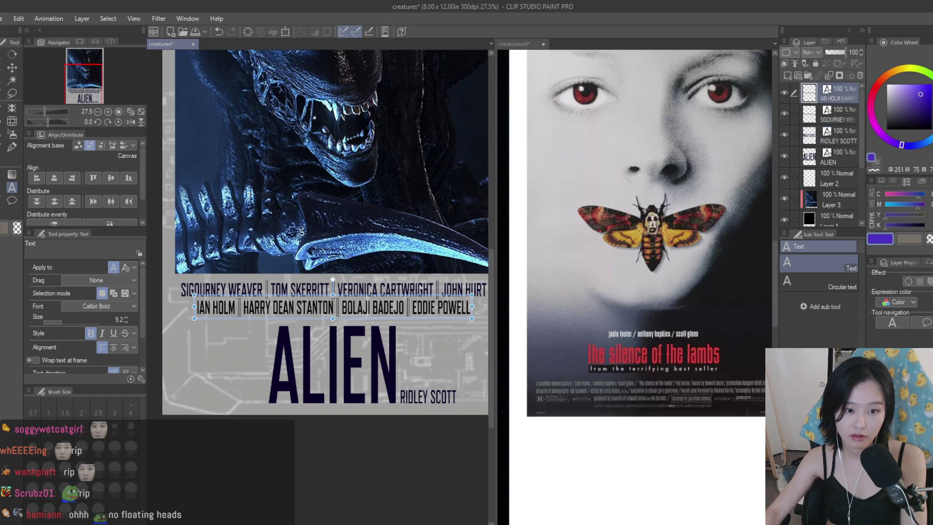
left_click(9, 173)
left_click(12, 187)
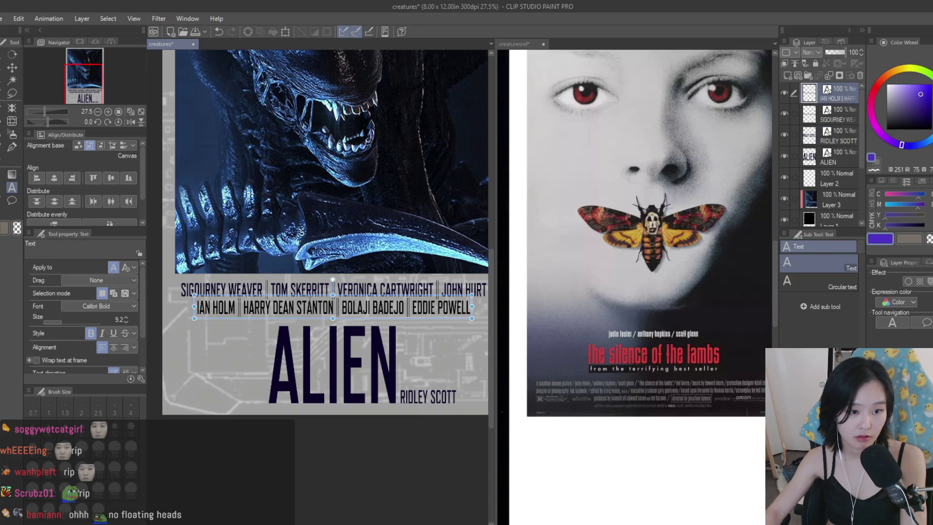
left_click(313, 307)
double_click(878, 240)
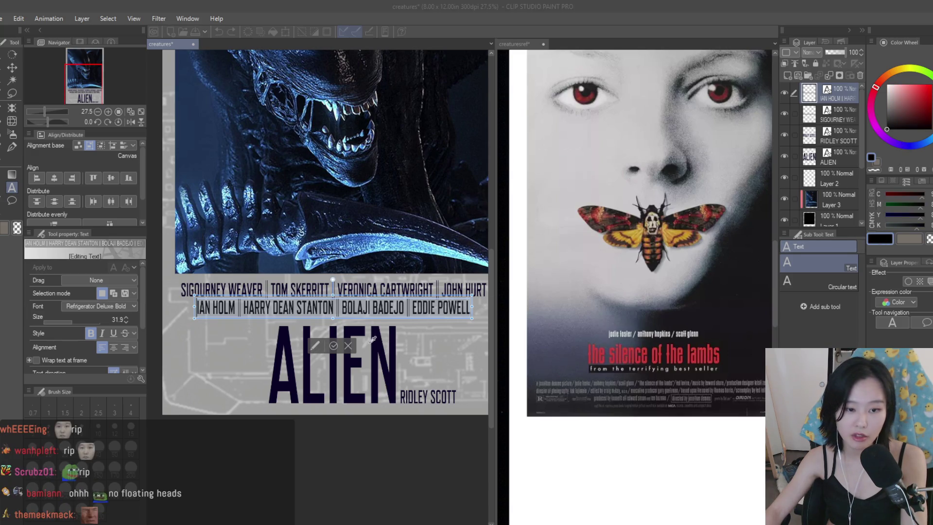
key("Return")
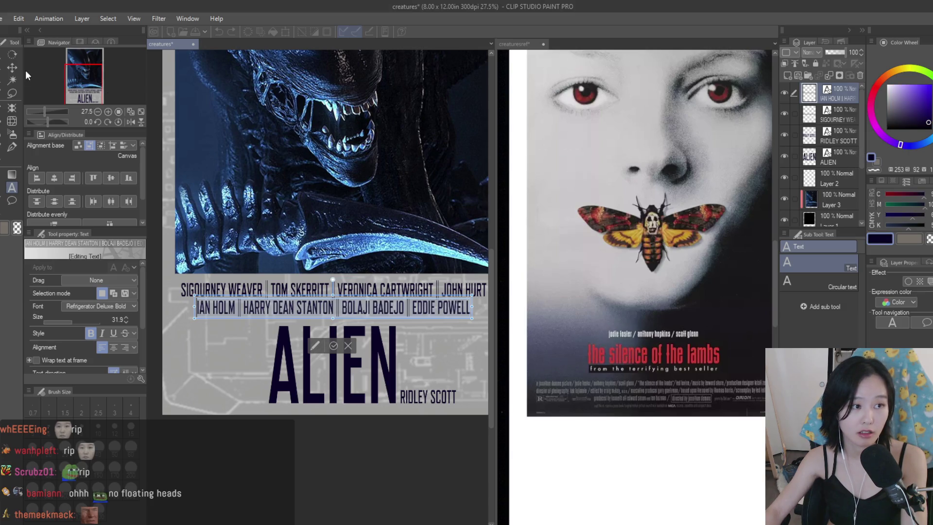
key("k")
left_click(130, 111)
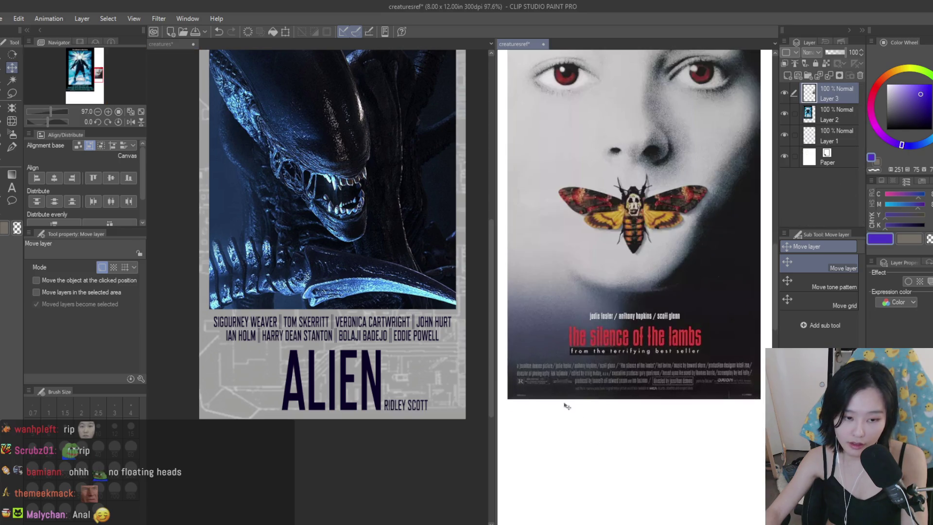
- Move the copy of the RIDLEY SCOTT credit above the original
scroll(455, 270, "down", 2)
scroll(461, 261, "up", 2)
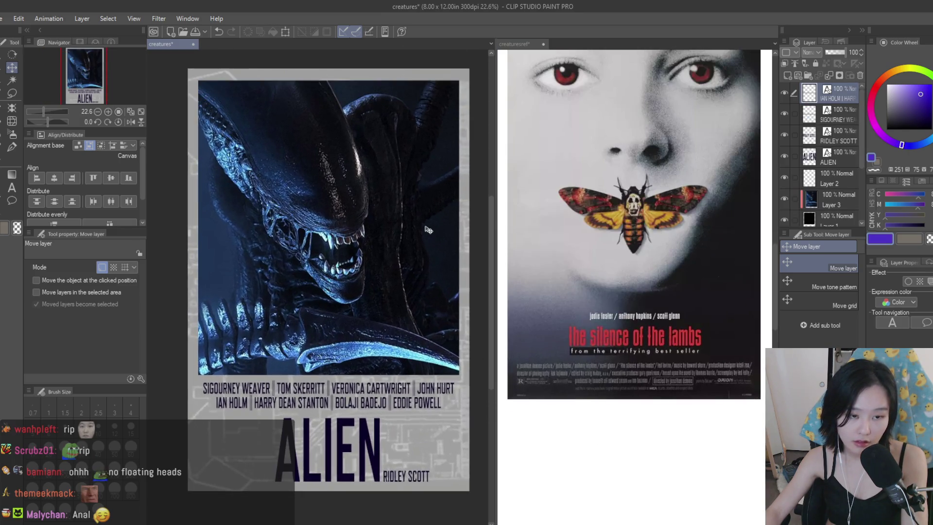
scroll(452, 481, "up", 4)
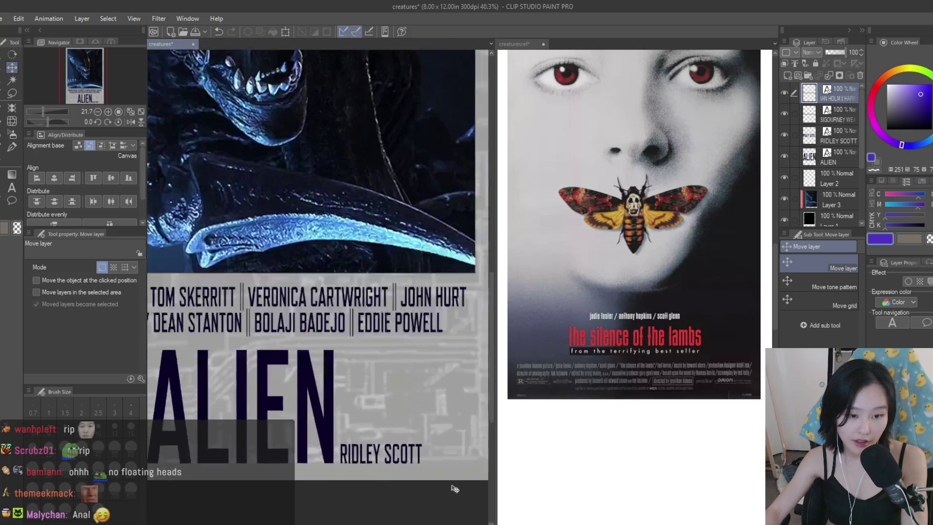
scroll(627, 423, "up", 2)
scroll(624, 404, "down", 3)
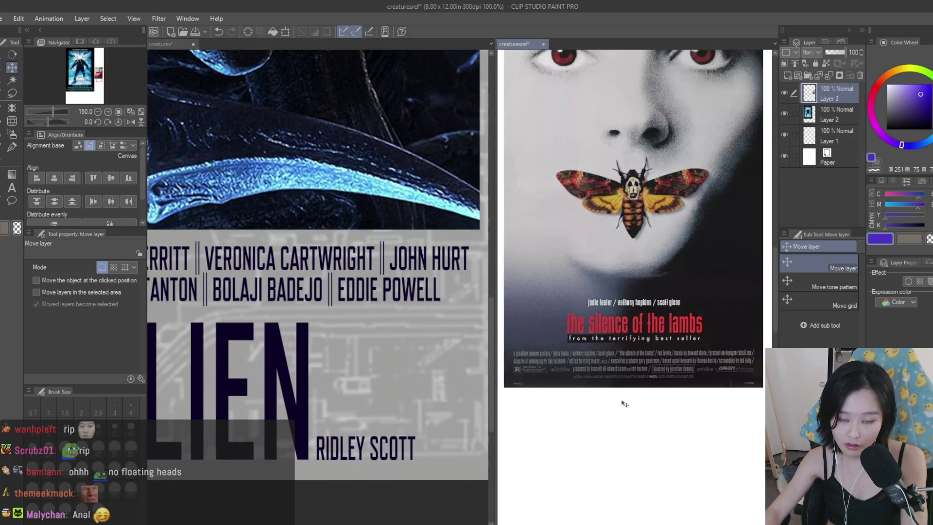
scroll(446, 346, "down", 2)
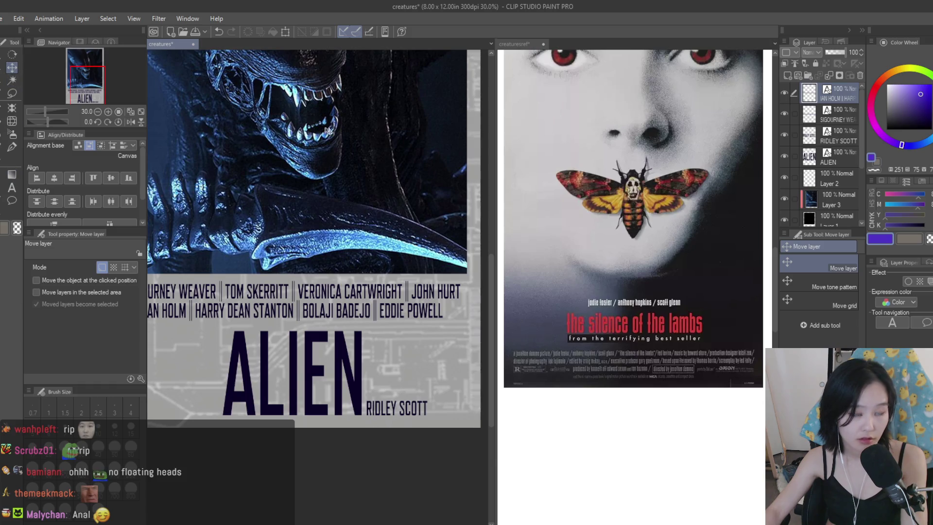
scroll(379, 418, "up", 5)
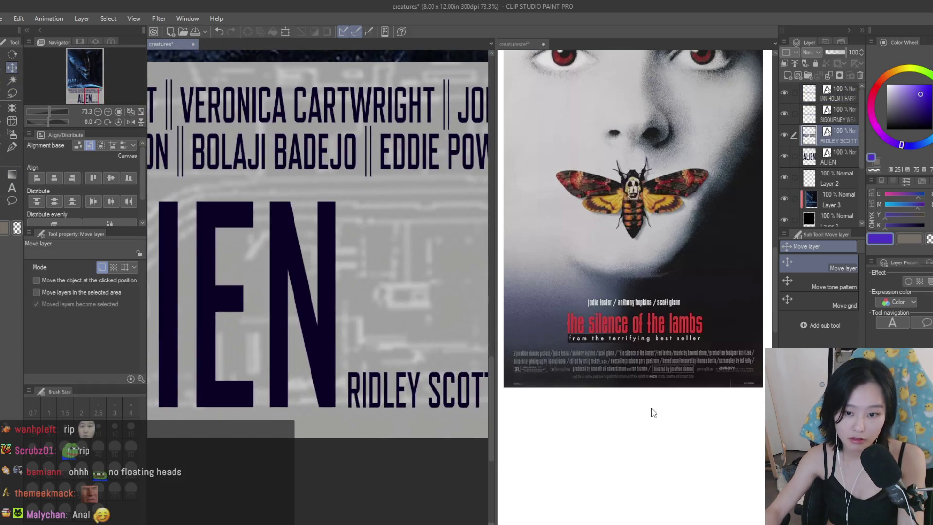
scroll(684, 420, "up", 3)
scroll(685, 419, "up", 1)
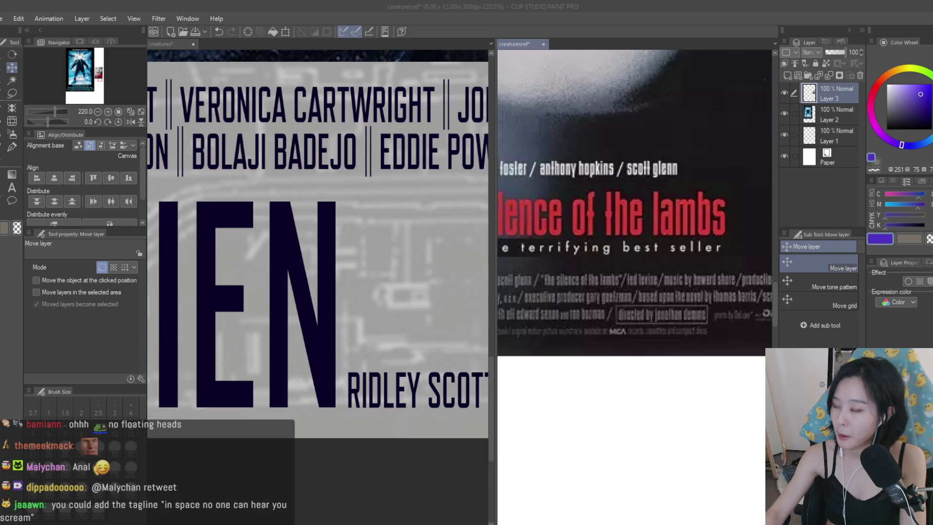
left_click(757, 95)
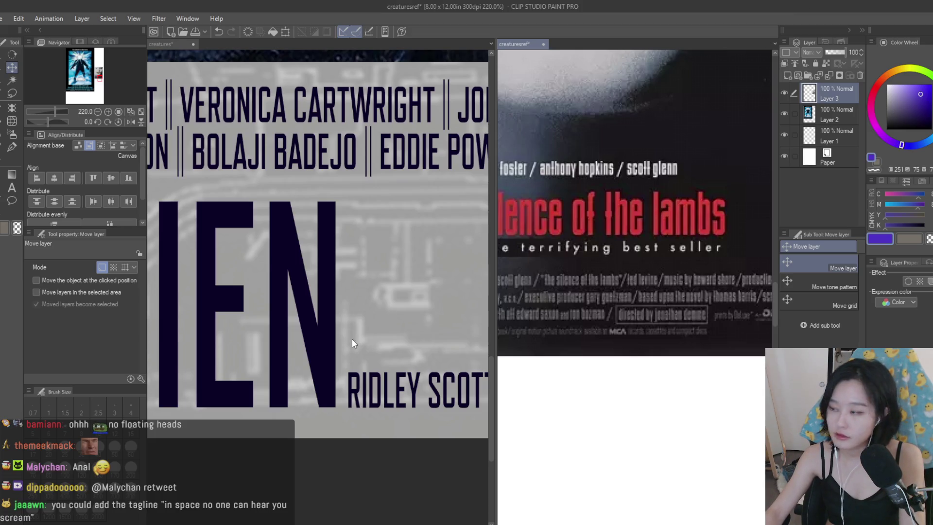
left_click(384, 372)
left_click_drag(396, 372, 396, 327)
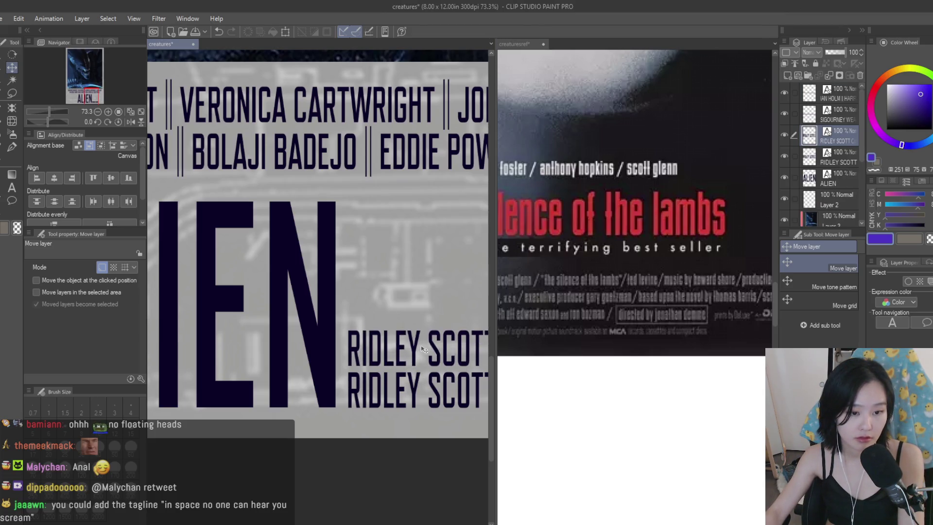
- Change the copied credit's text to DIRECTOR
left_click(10, 190)
left_click(425, 359)
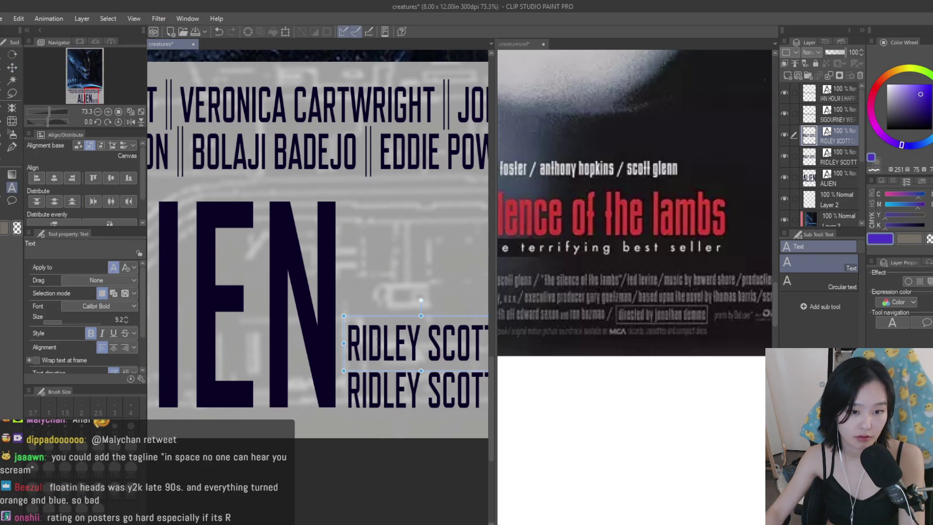
type("DIRECTOR")
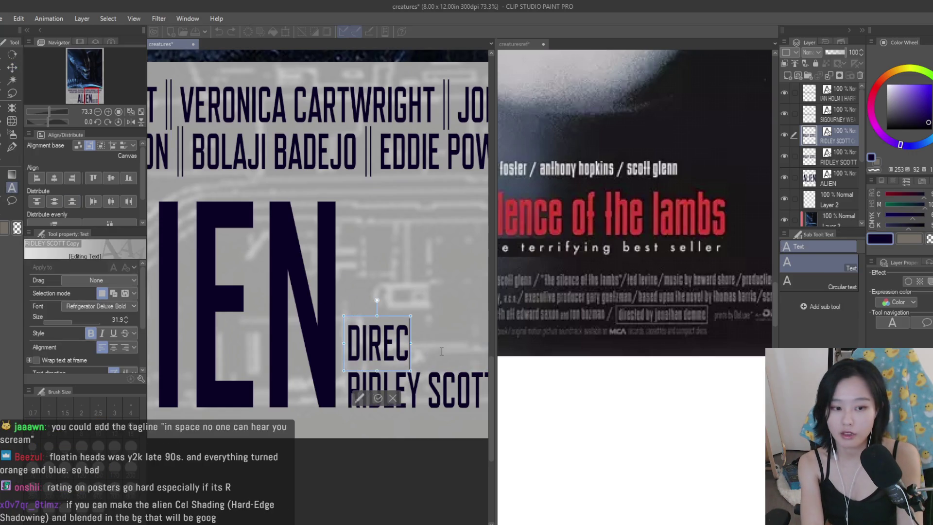
- Shrink the DIRECTOR label and line it up with RIDLEY SCOTT
key("ctrl+t")
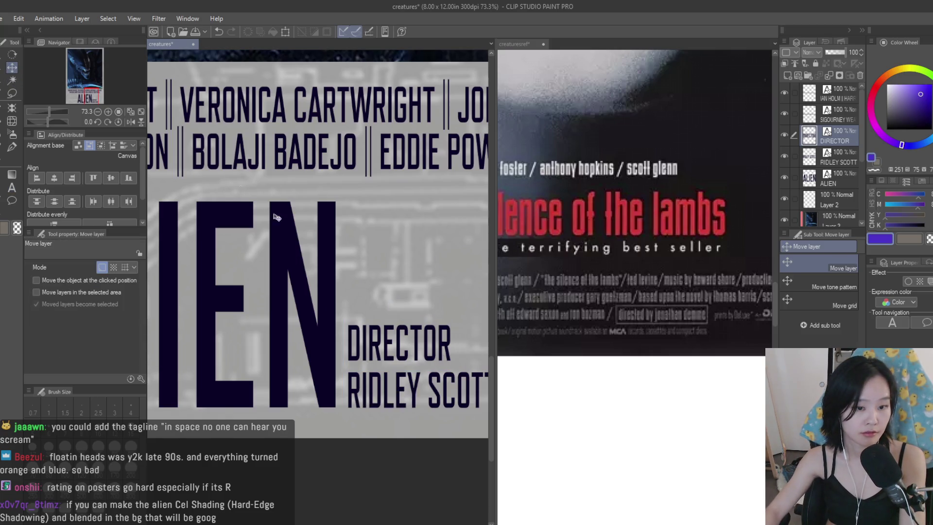
left_click_drag(409, 316, 372, 336)
key("Return")
scroll(401, 353, "up", 8)
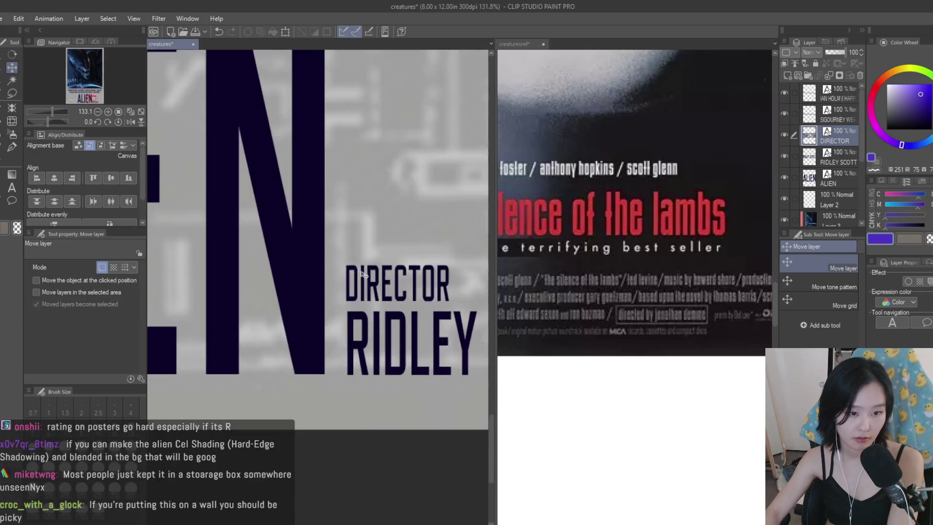
left_click_drag(352, 334, 351, 325)
- Recheck the DIRECTOR text, then return to the Move layer tool
scroll(384, 398, "down", 6)
scroll(389, 400, "down", 6)
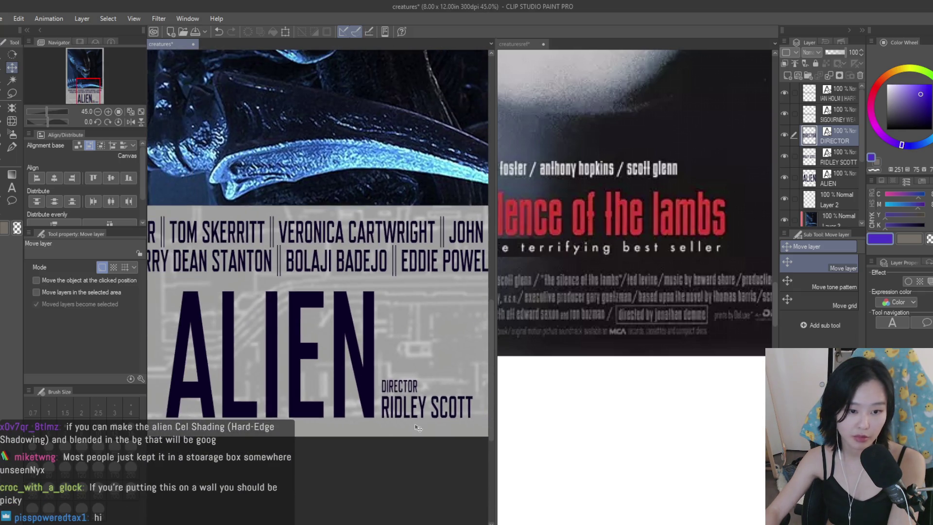
scroll(436, 457, "up", 5)
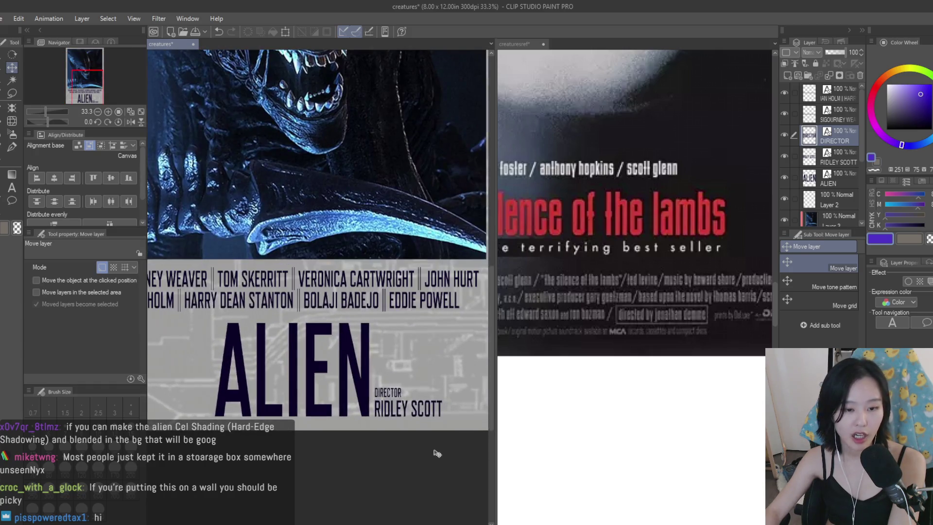
key("t")
scroll(374, 389, "up", 3)
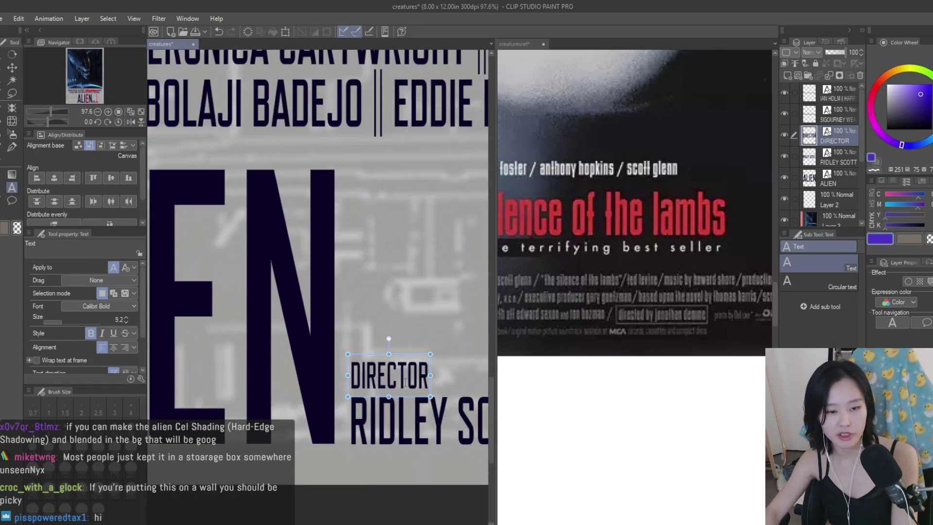
left_click(384, 376)
key("Escape")
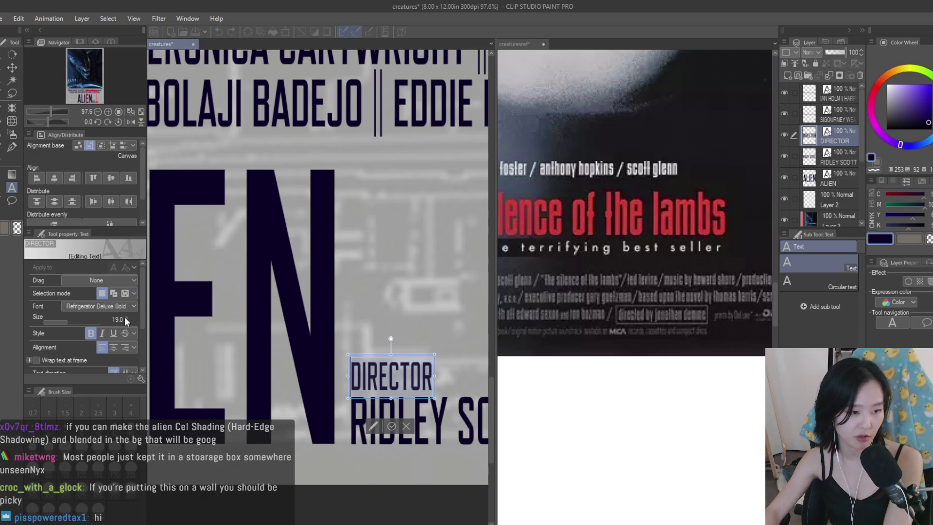
left_click(15, 70)
scroll(399, 412, "up", 5)
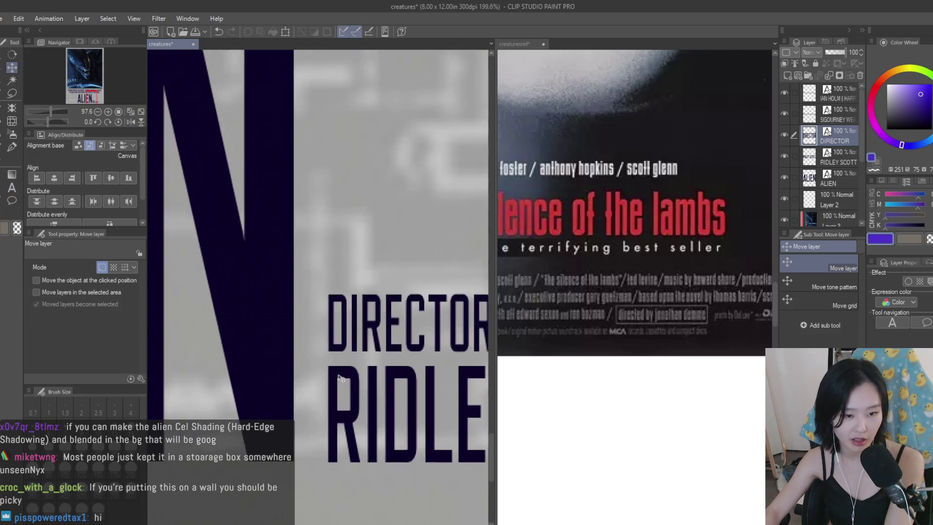
scroll(342, 378, "down", 2)
scroll(341, 378, "down", 8)
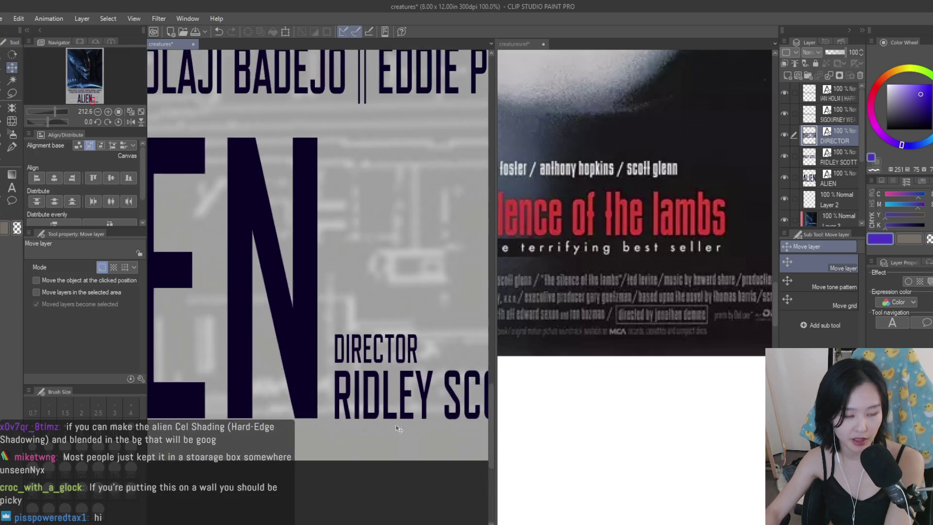
scroll(432, 444, "down", 1)
scroll(438, 449, "up", 1)
scroll(445, 457, "down", 1)
scroll(446, 458, "up", 2)
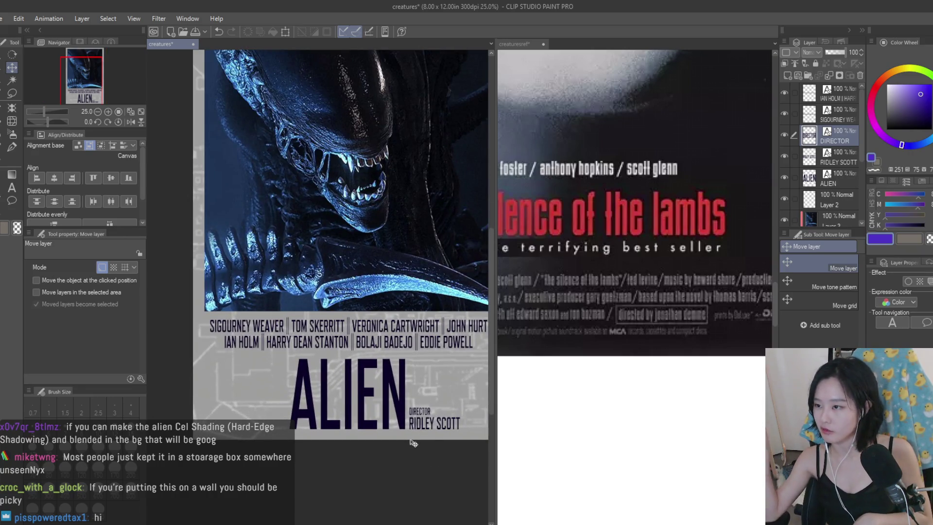
scroll(413, 443, "down", 1)
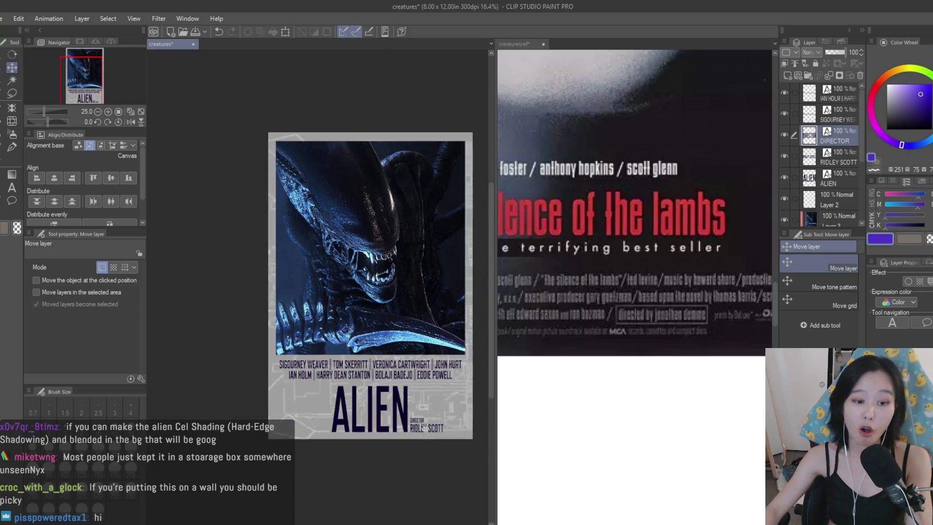
scroll(406, 398, "up", 2)
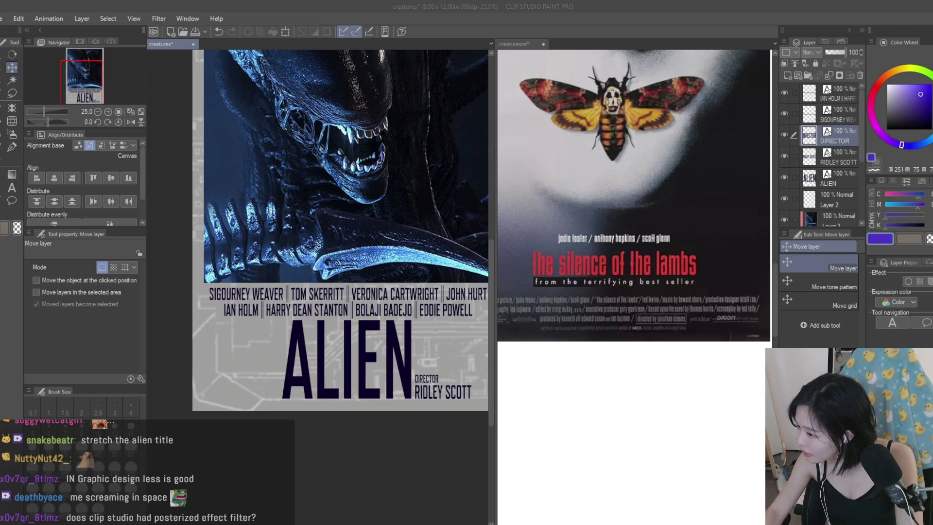
- Duplicate the RIDLEY SCOTT credit and move the copy left of the ALIEN title
left_click(820, 129)
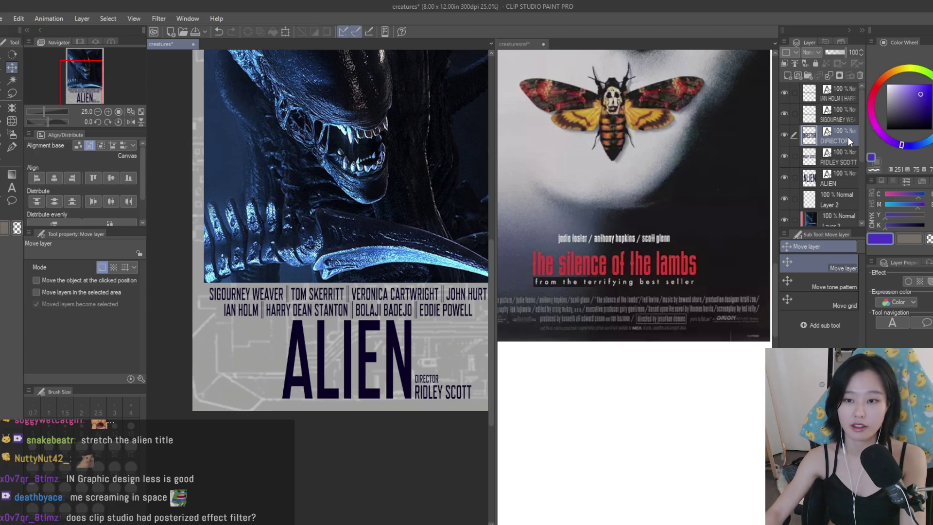
left_click(850, 98)
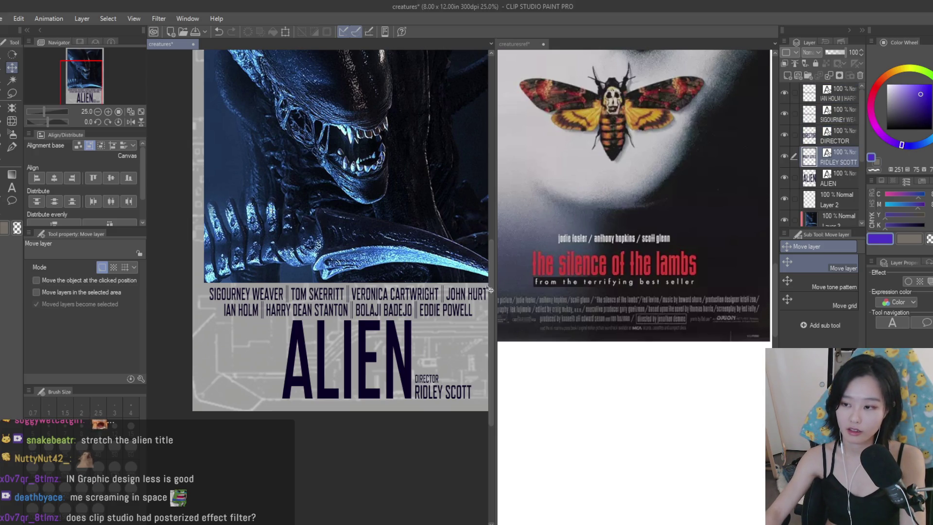
key("ctrl+c")
key("ctrl+v")
mouse_move(394, 408)
left_mouse_down()
mouse_move(182, 409)
mouse_move(207, 408)
mouse_move(200, 403)
left_mouse_up()
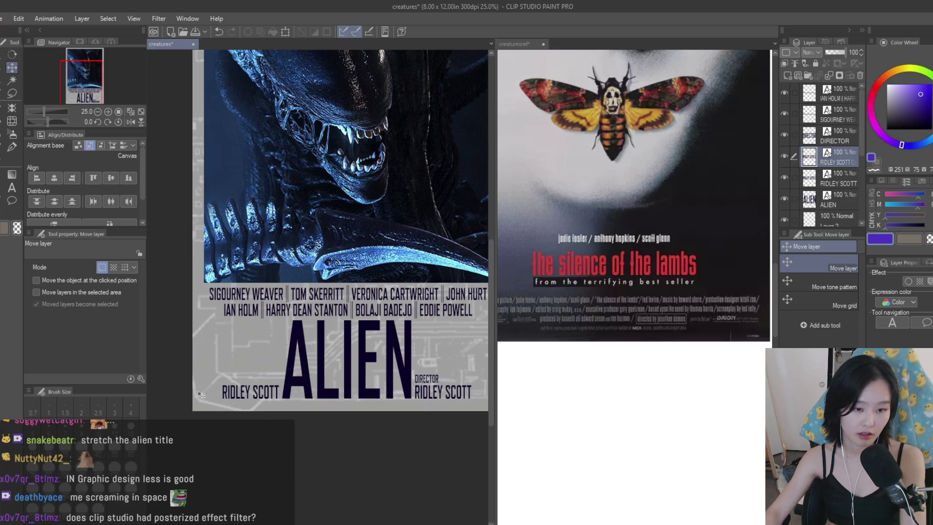
- Retype the duplicate as TWENTIETH FOX CENTURY PRESENTS
left_click(11, 188)
left_click(260, 389)
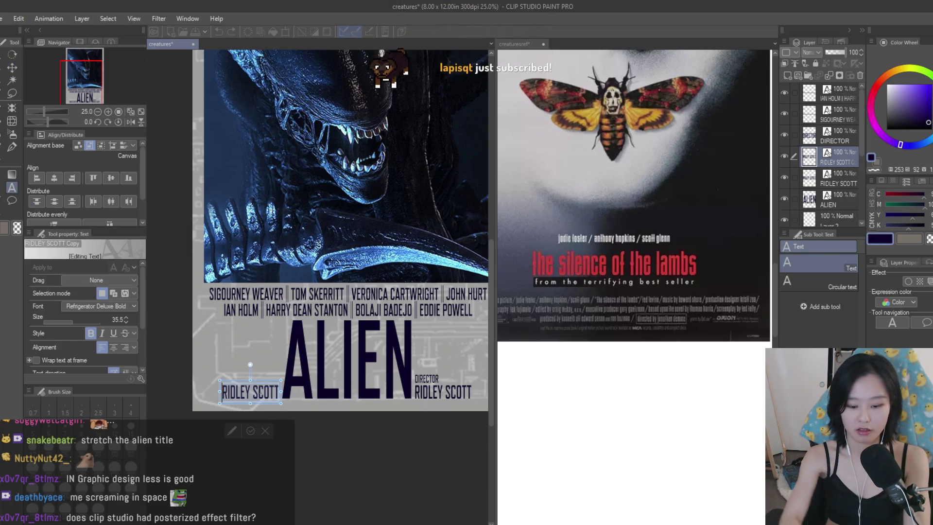
key("ctrl+a")
type("TWENTIE")
key("BackSpace")
key("BackSpace")
type("ENTI")
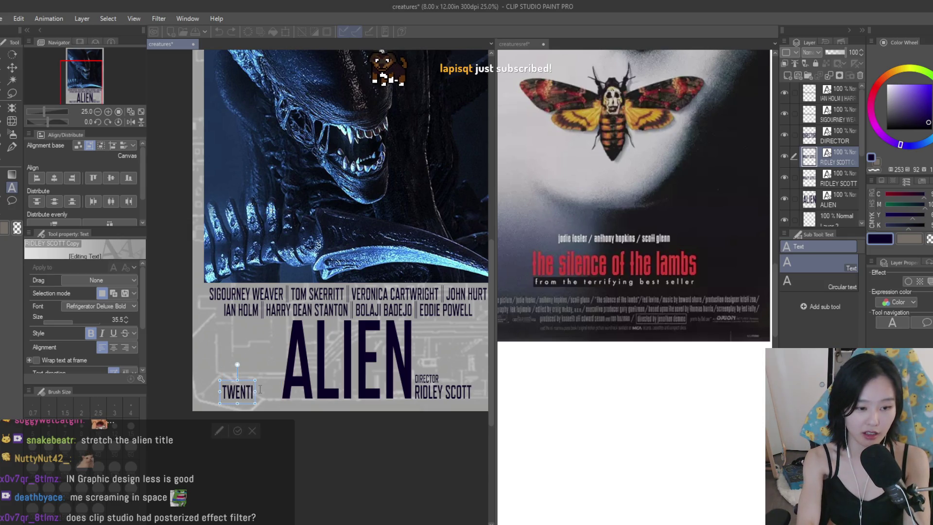
type("ETH FOX CENTURY")
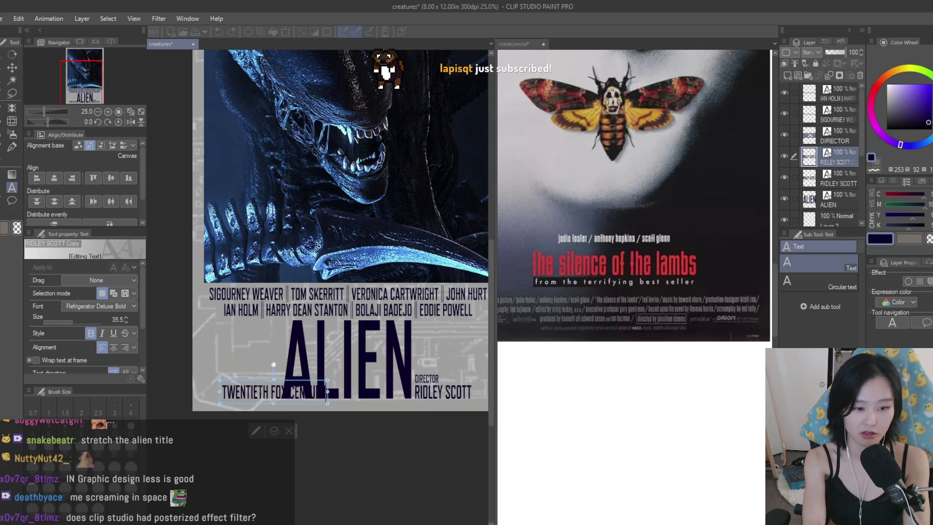
type(" PRESENTS")
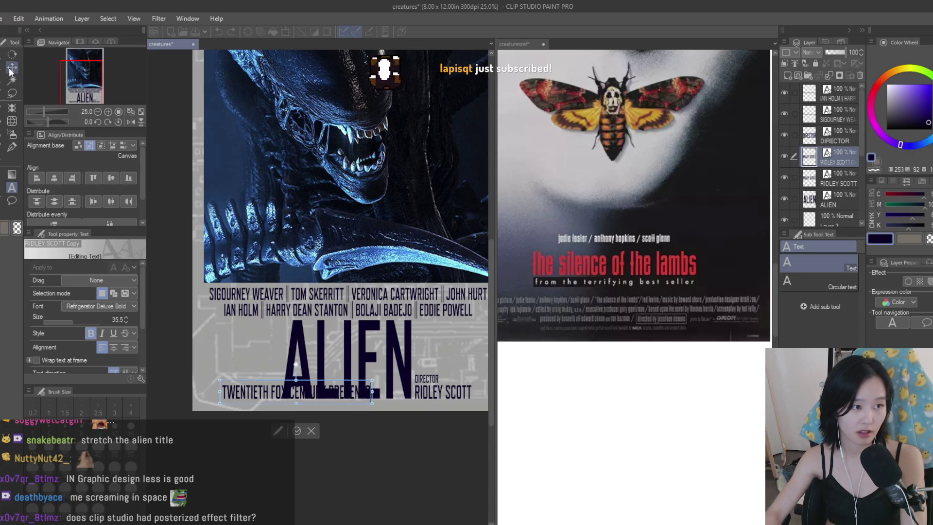
- Raise the studio line above the title's left side and scale it down
left_click(12, 67)
left_click_drag(354, 401, 349, 354)
key("ctrl+t")
mouse_move(360, 314)
left_mouse_down()
mouse_move(261, 330)
mouse_move(290, 341)
mouse_move(297, 334)
left_mouse_up()
scroll(289, 340, "up", 1)
key("Return")
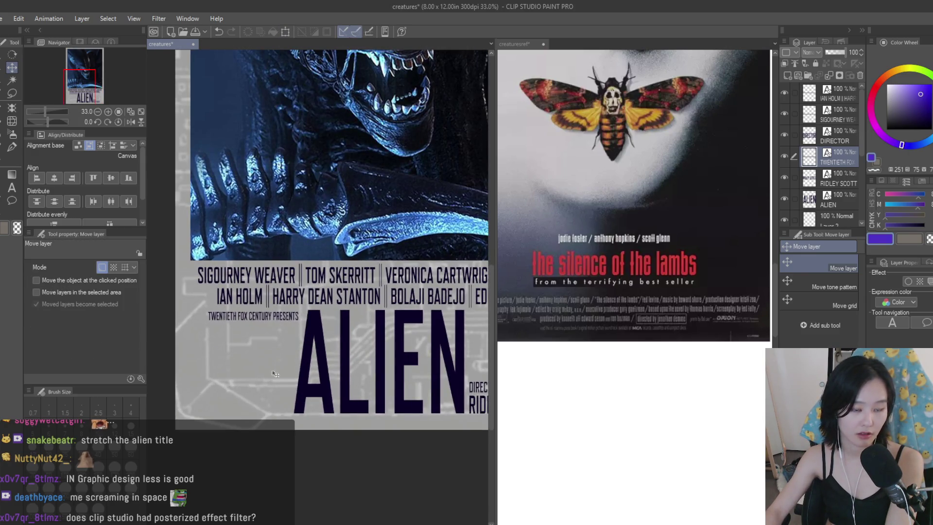
scroll(305, 378, "down", 3)
scroll(344, 384, "up", 3)
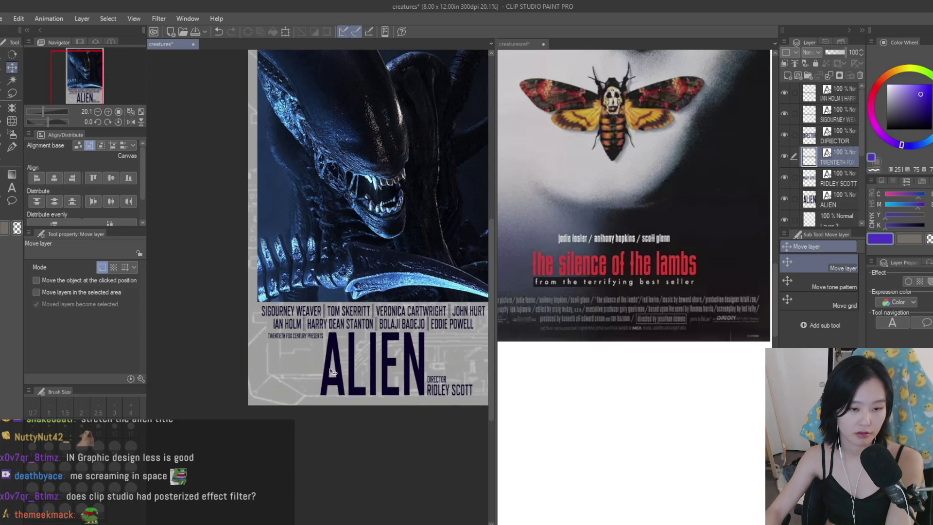
scroll(330, 372, "up", 3)
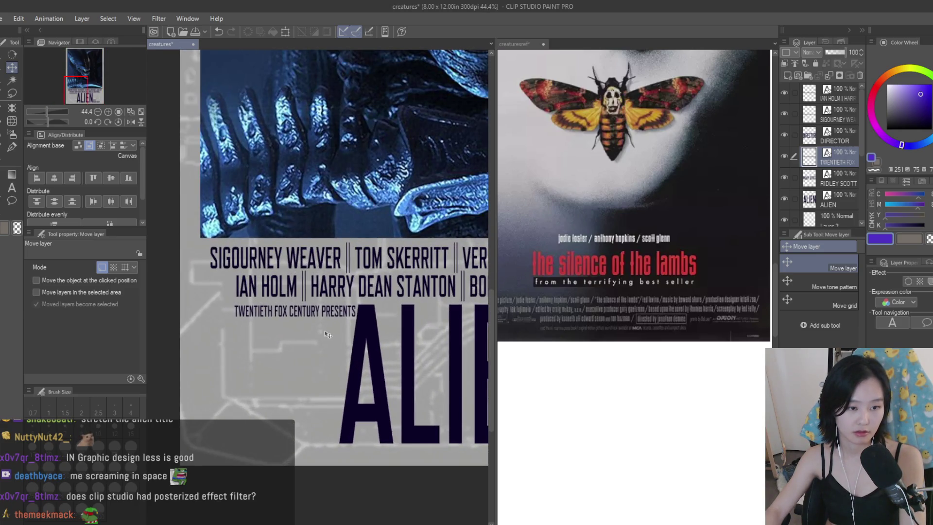
key("ctrl+t")
left_click_drag(356, 315, 348, 314)
key("Return")
- Nudge the studio line up just under the cast names and save the poster
scroll(246, 353, "down", 2)
scroll(287, 355, "up", 1)
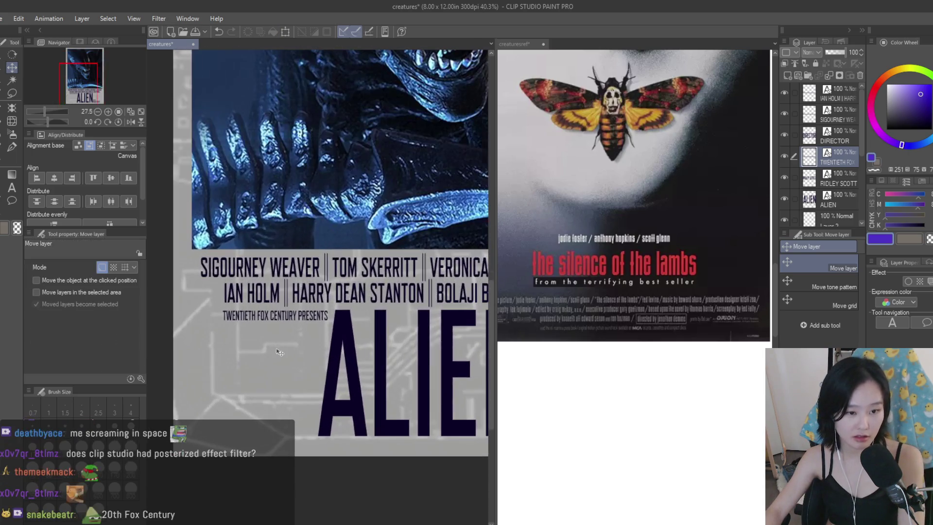
left_click_drag(286, 351, 287, 346)
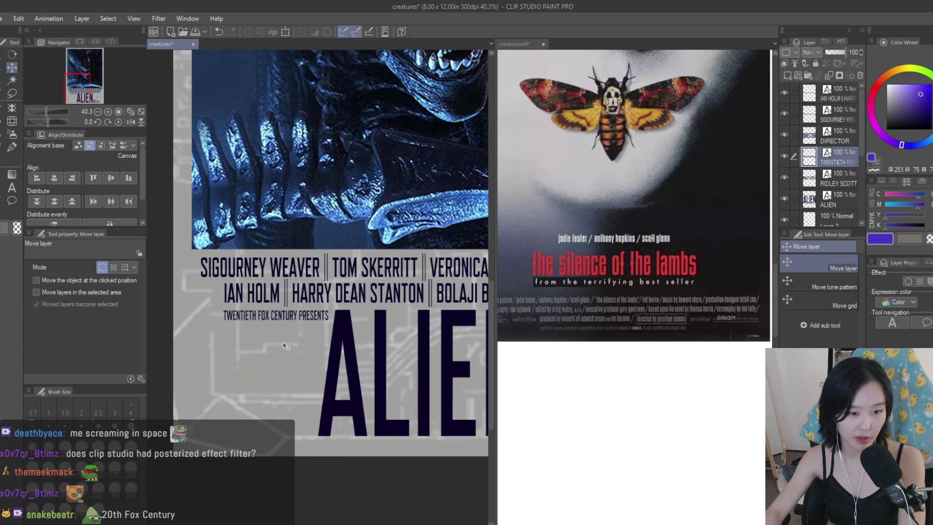
scroll(286, 346, "down", 3)
scroll(267, 365, "up", 2)
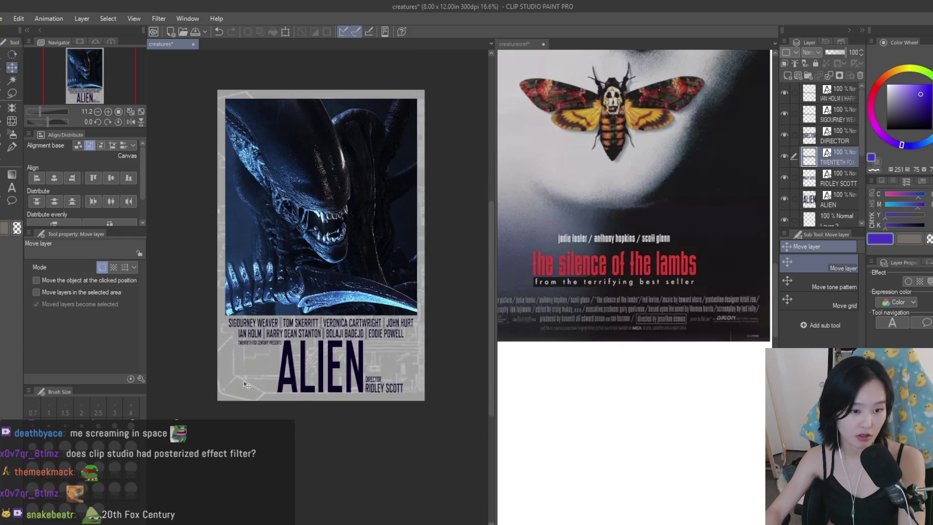
scroll(267, 366, "up", 4)
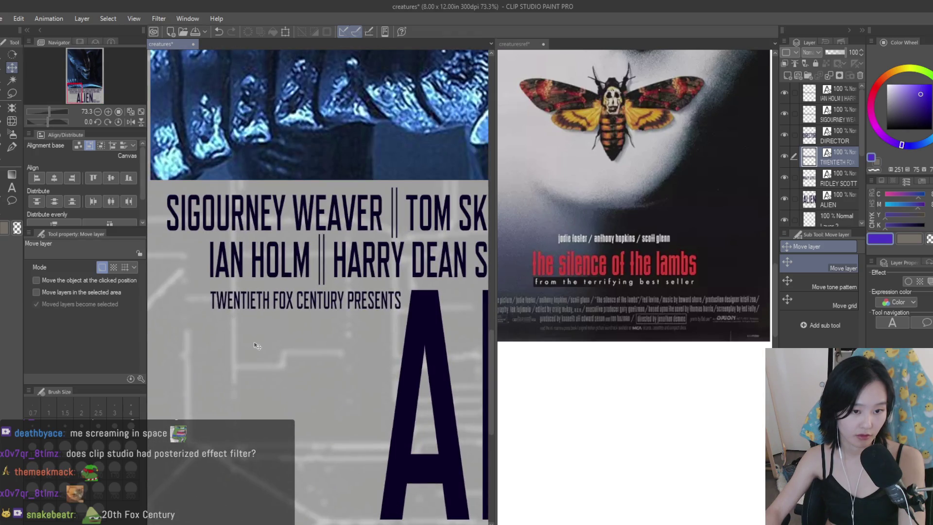
mouse_move(257, 346)
left_mouse_down()
mouse_move(272, 301)
mouse_move(274, 332)
left_mouse_up()
scroll(246, 335, "up", 2)
scroll(234, 356, "down", 2)
scroll(253, 349, "up", 1)
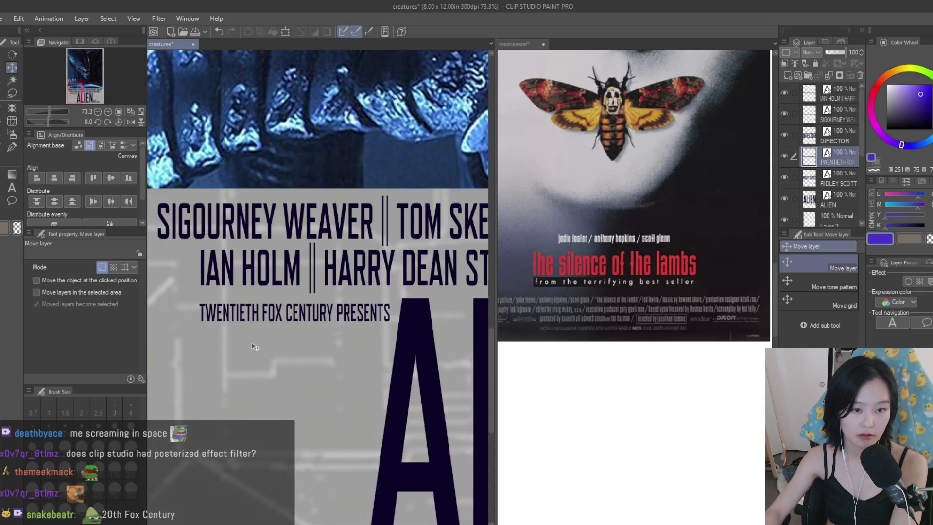
key("Up")
key("Up")
scroll(269, 351, "down", 5)
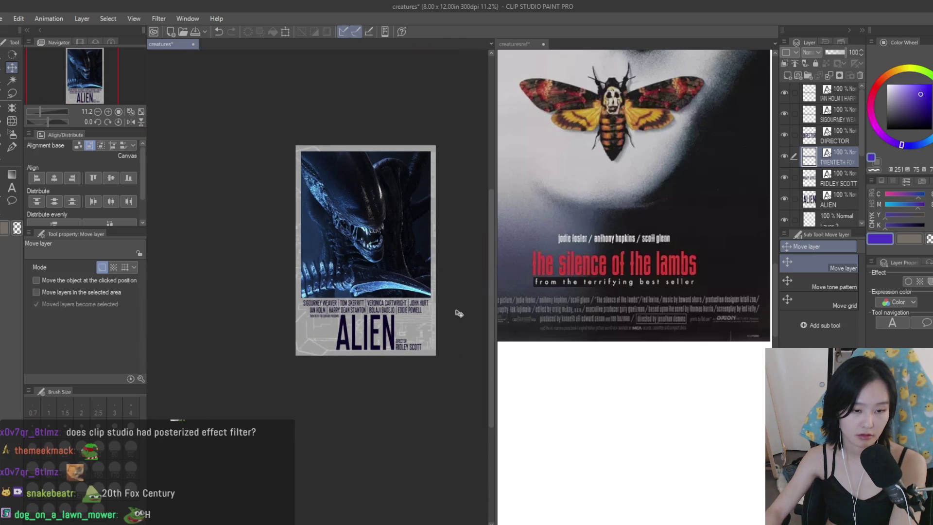
scroll(459, 313, "up", 2)
key("ctrl+s")
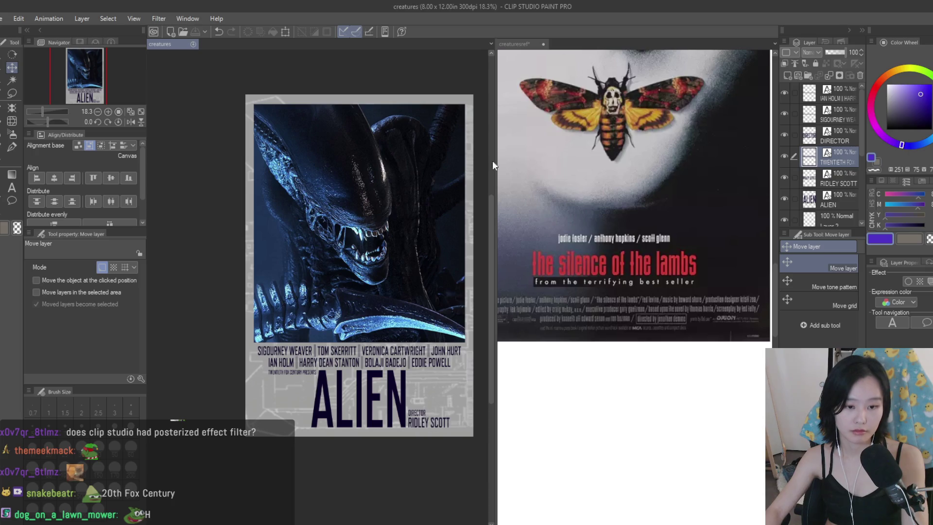
scroll(824, 185, "down", 5)
- Set the texture overlay, Layer 5, to 15% opacity
left_click(814, 198)
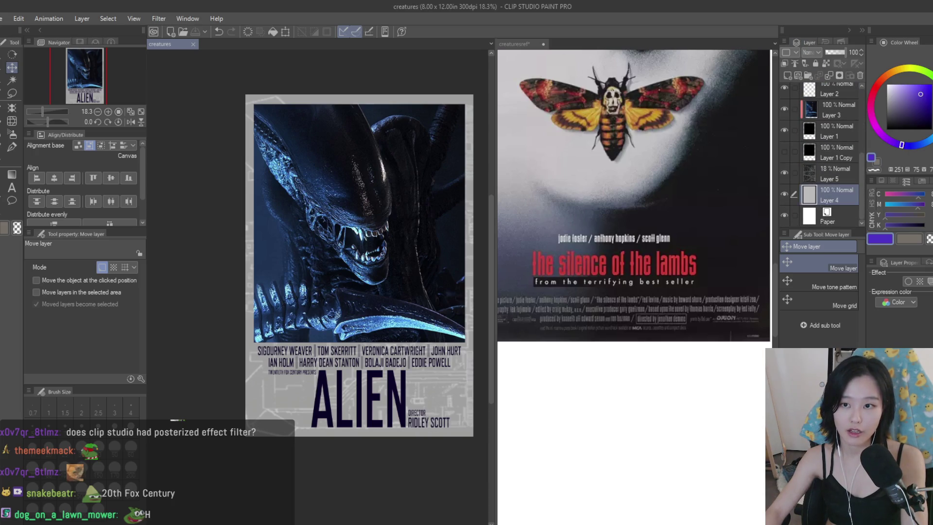
key("alt+bracketright")
mouse_move(831, 51)
left_mouse_down()
mouse_move(867, 59)
mouse_move(792, 61)
mouse_move(829, 53)
left_mouse_up()
left_click(831, 195)
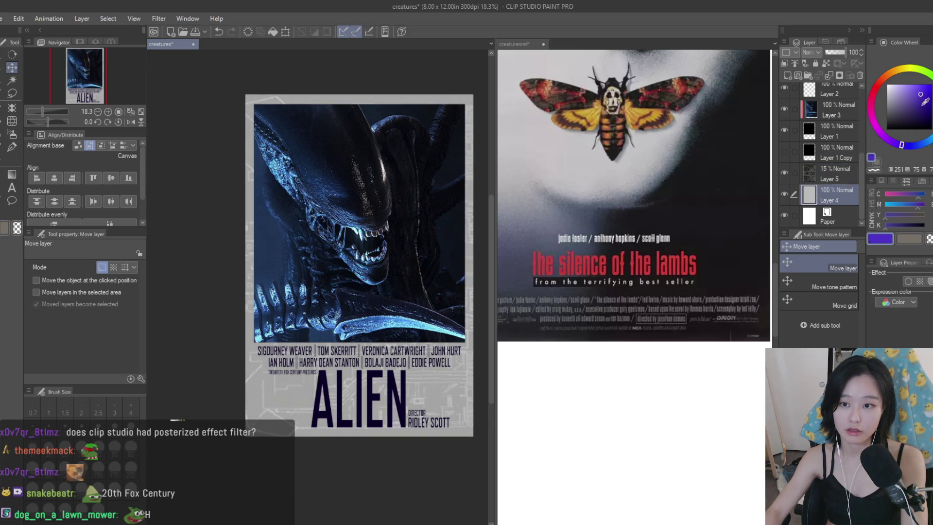
- Paint black soft-airbrush strokes over the poster's lower and right areas, then undo them
left_click(287, 173, "alt")
key("b")
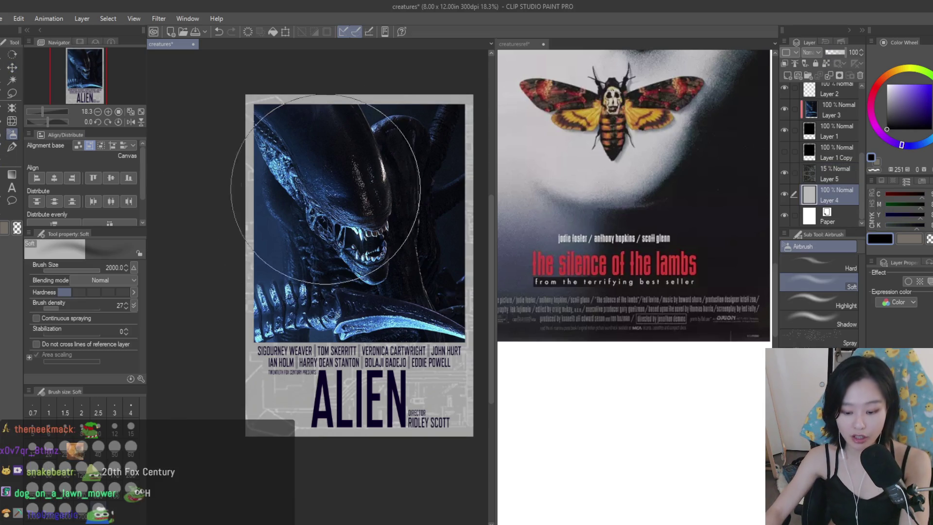
key("ctrl+minus")
mouse_move(414, 184)
left_mouse_down()
mouse_move(375, 183)
mouse_move(198, 385)
mouse_move(458, 292)
left_mouse_up()
key("ctrl+z")
- Try darkening the poster's top and right edges with the airbrush, undoing each stroke
left_click_drag(429, 171, 301, 160)
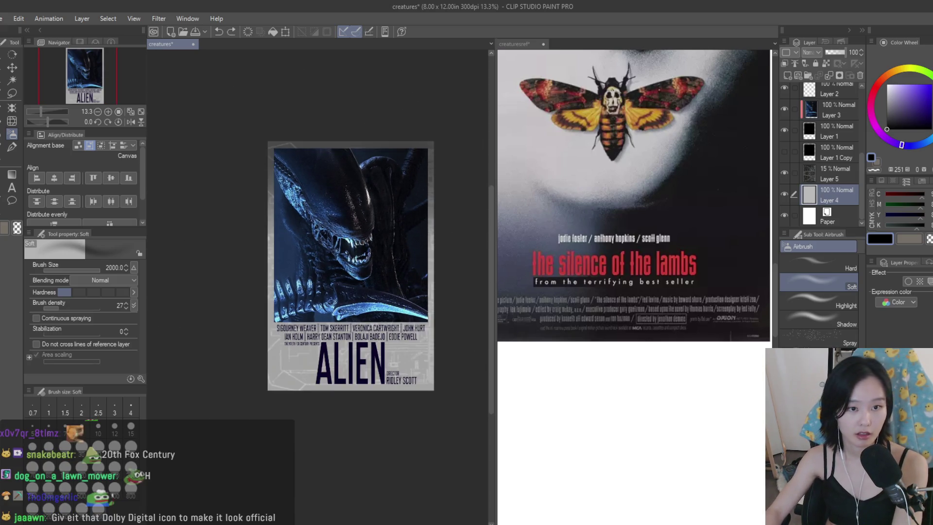
key("ctrl+z")
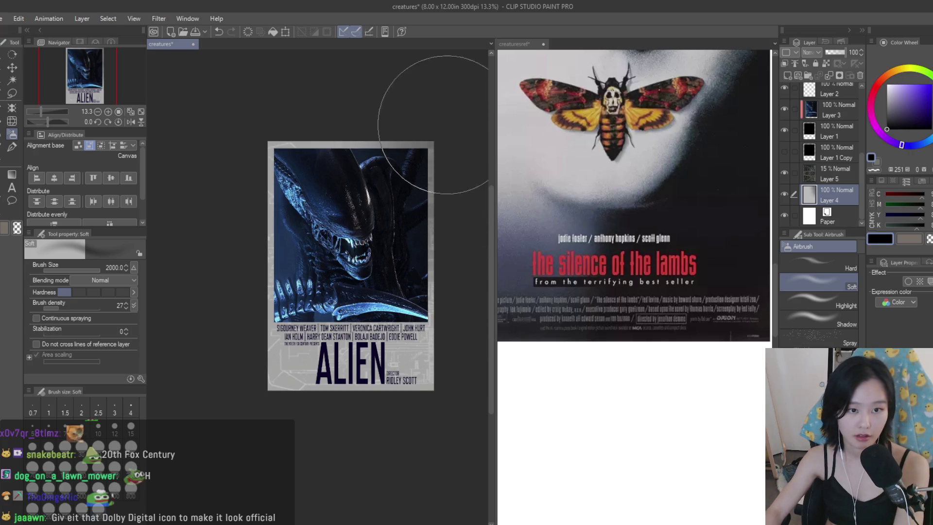
left_click_drag(444, 114, 240, 240)
scroll(437, 273, "down", 5)
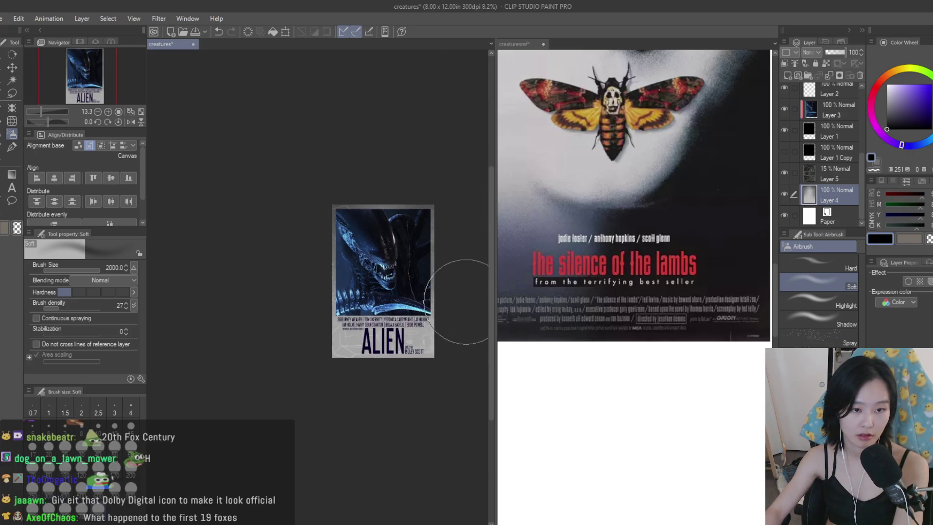
scroll(412, 267, "up", 3)
scroll(412, 267, "up", 4)
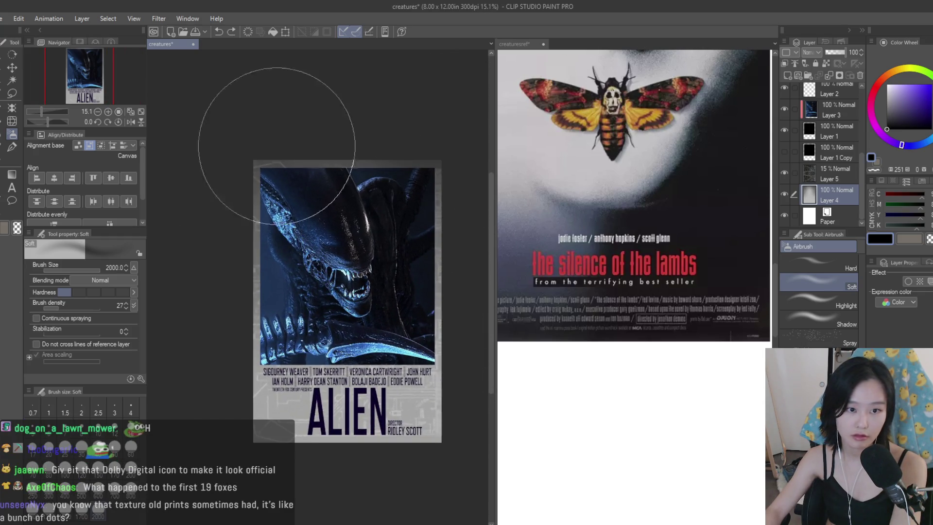
scroll(438, 209, "down", 4)
scroll(447, 238, "up", 3)
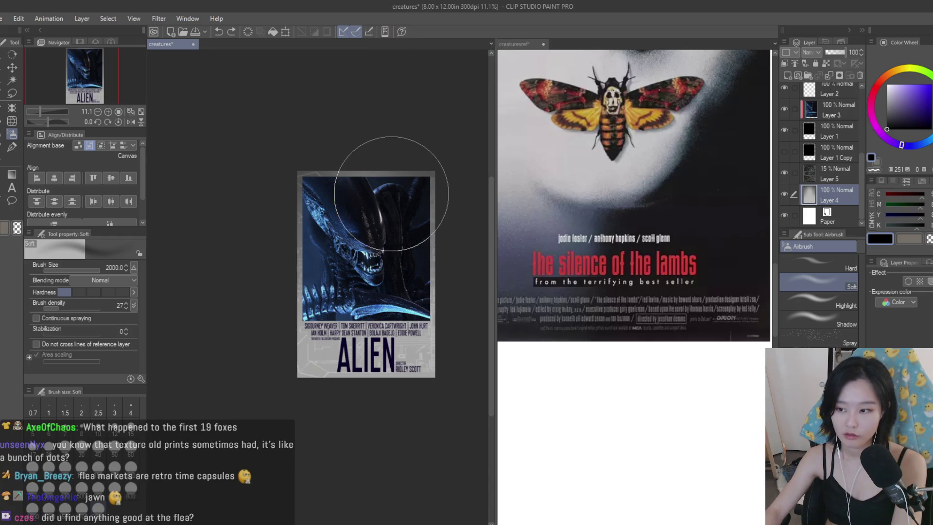
mouse_move(438, 141)
left_mouse_down()
mouse_move(375, 156)
mouse_move(277, 231)
mouse_move(319, 271)
mouse_move(302, 313)
mouse_move(236, 316)
left_mouse_up()
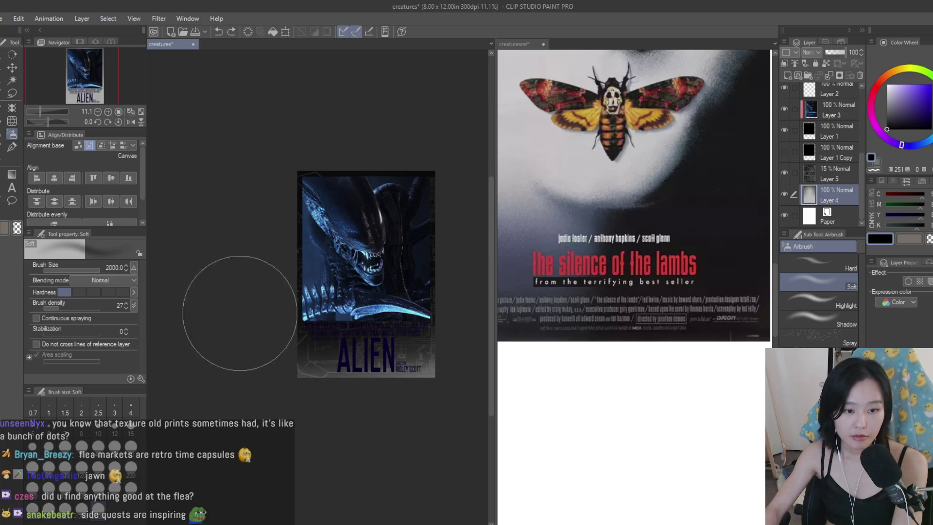
key("ctrl+z")
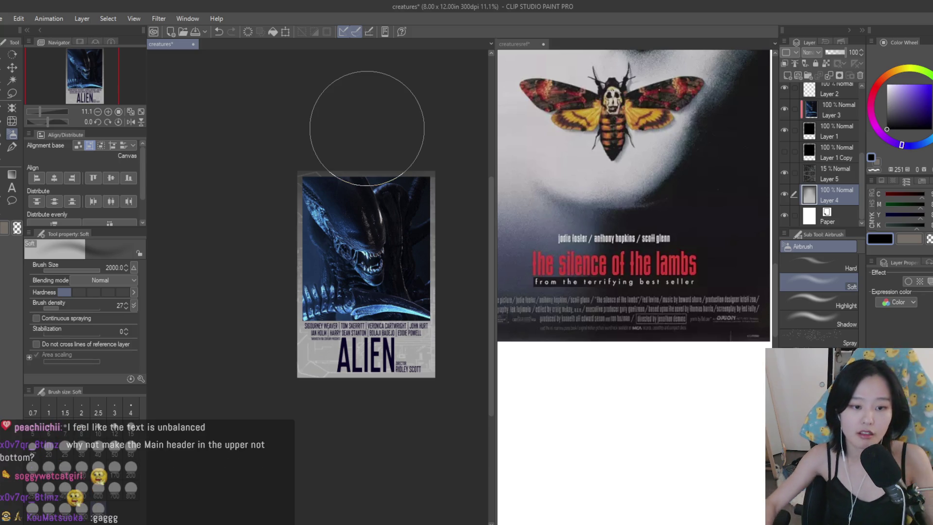
scroll(381, 146, "up", 2)
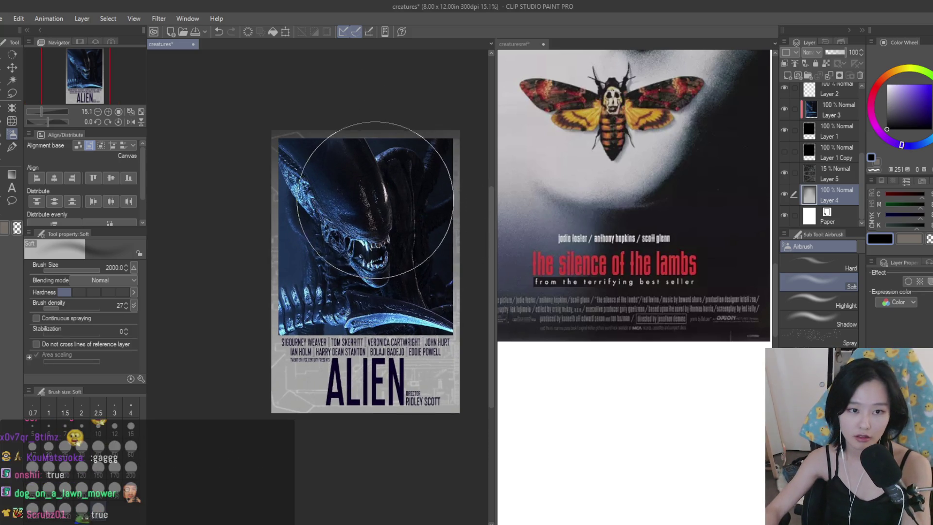
scroll(369, 233, "down", 4)
scroll(338, 257, "up", 2)
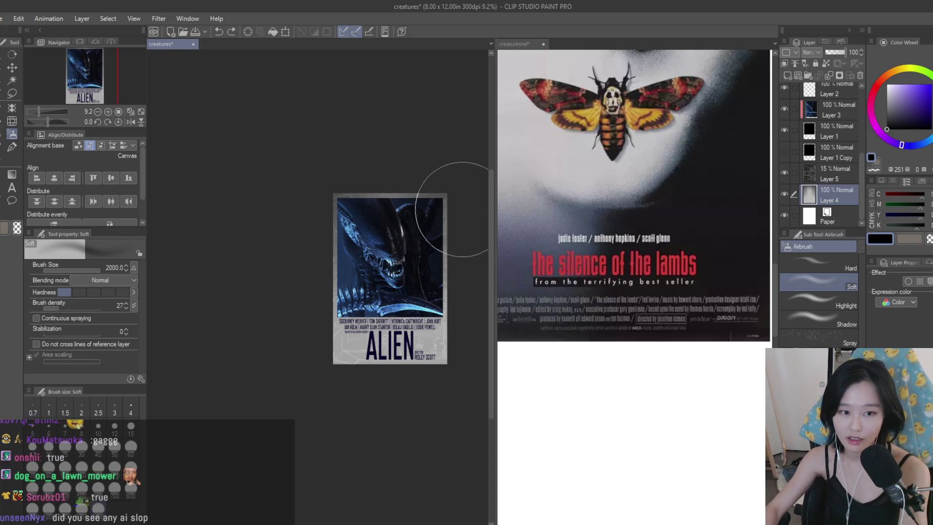
scroll(454, 209, "up", 1)
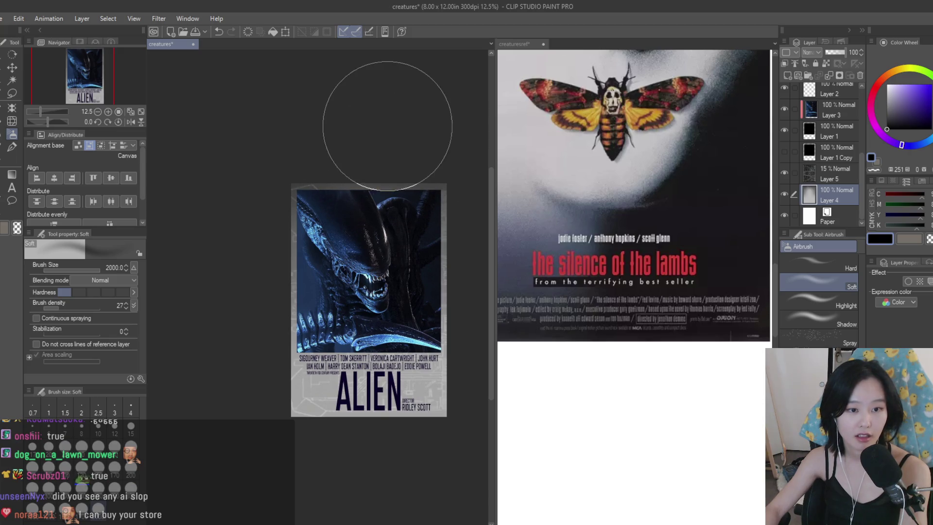
scroll(437, 245, "down", 5)
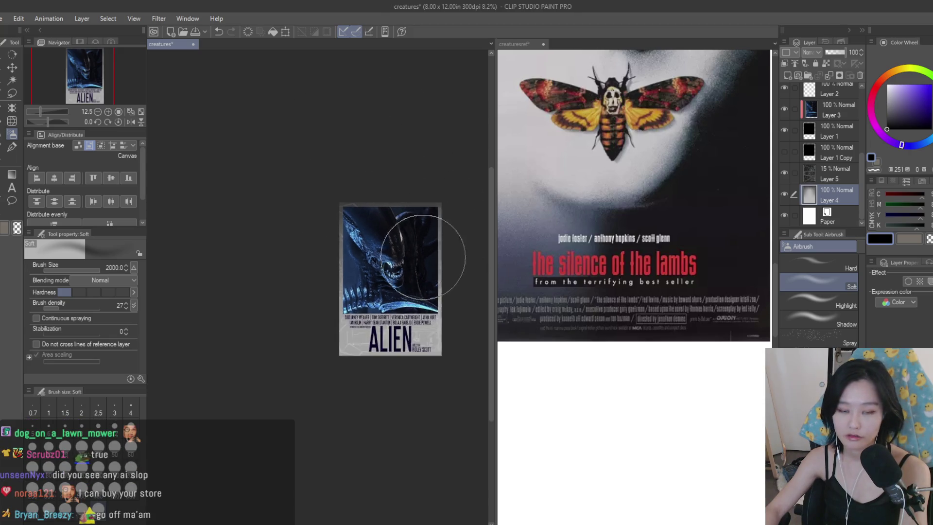
scroll(447, 267, "up", 5)
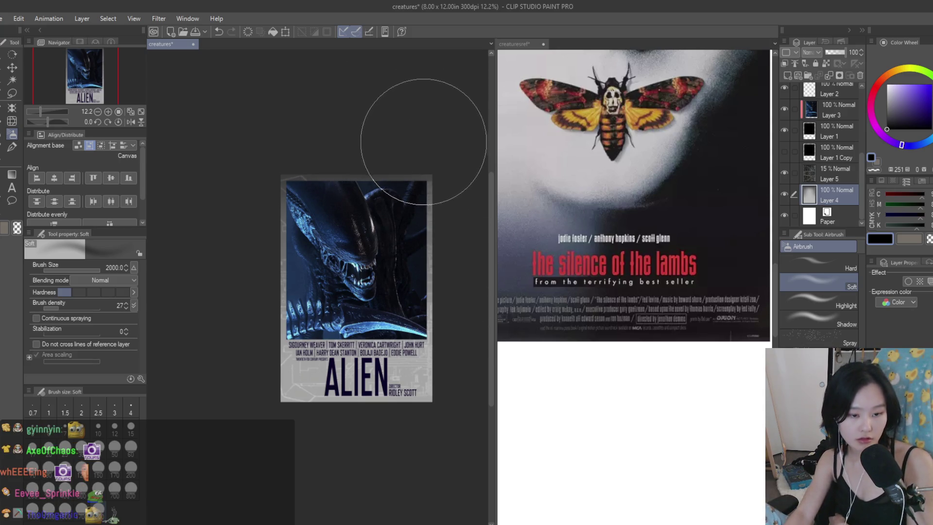
scroll(239, 198, "up", 1)
scroll(240, 198, "down", 2)
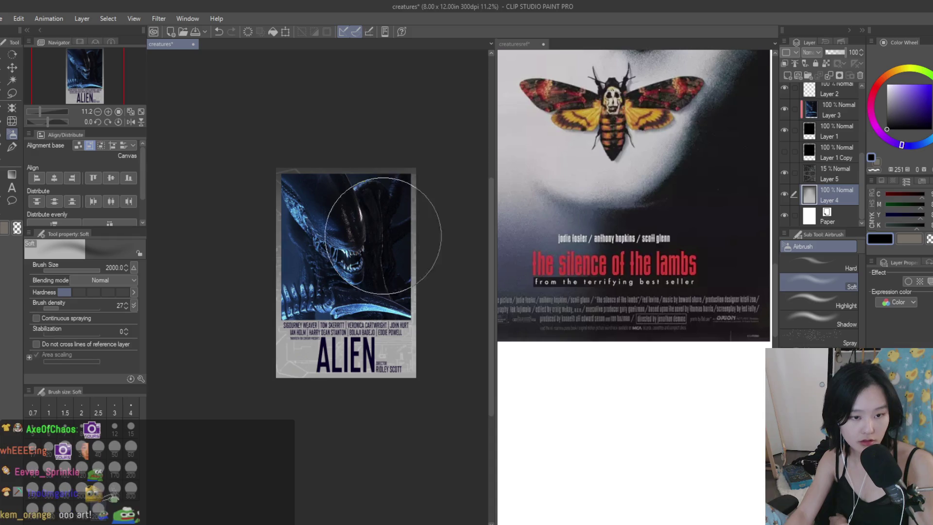
scroll(409, 237, "up", 1)
scroll(835, 175, "up", 5)
- Try a new colour on the ALIEN title text, then undo it to keep it navy
left_click(815, 196)
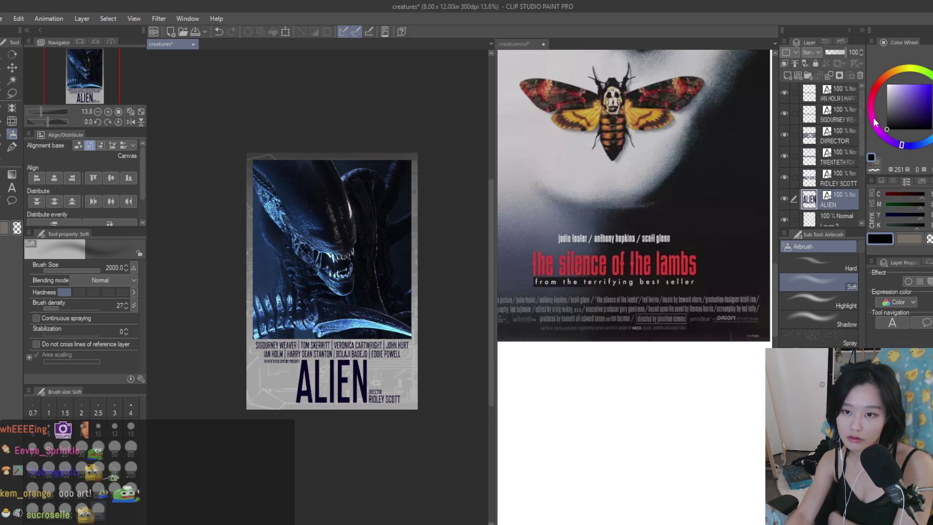
key("t")
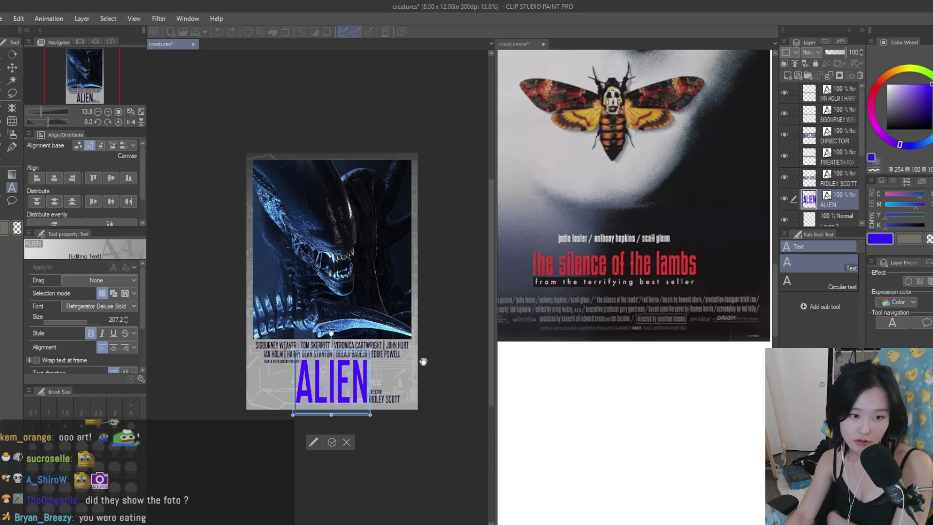
scroll(418, 358, "down", 1)
key("k")
scroll(416, 346, "down", 1)
scroll(444, 365, "up", 1)
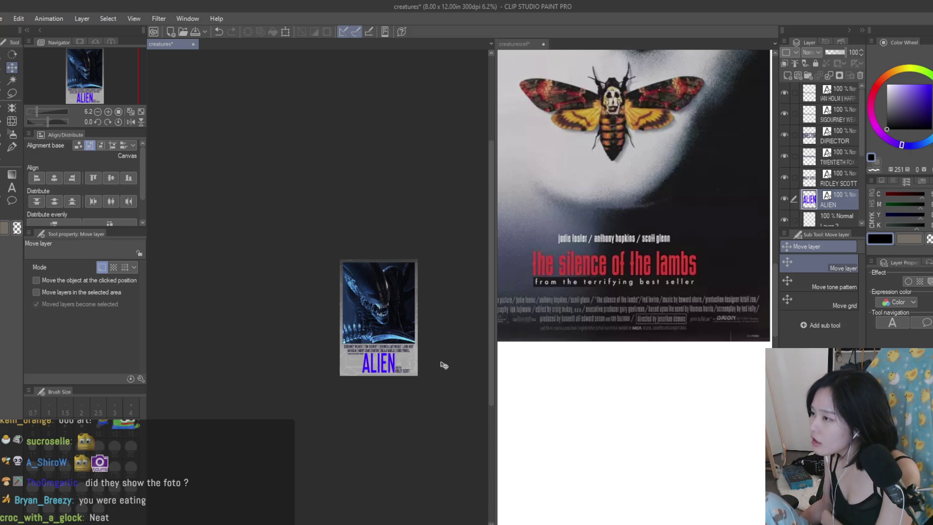
scroll(426, 371, "up", 5)
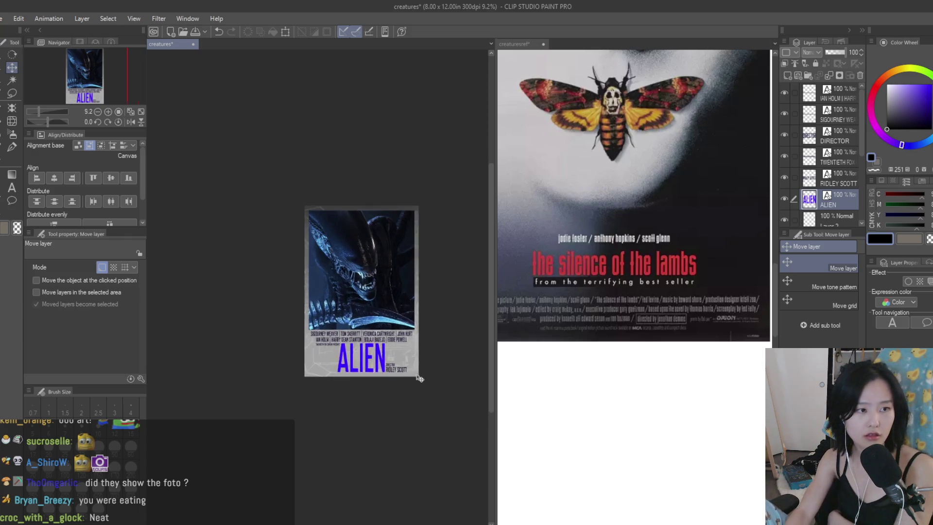
key("ctrl+z")
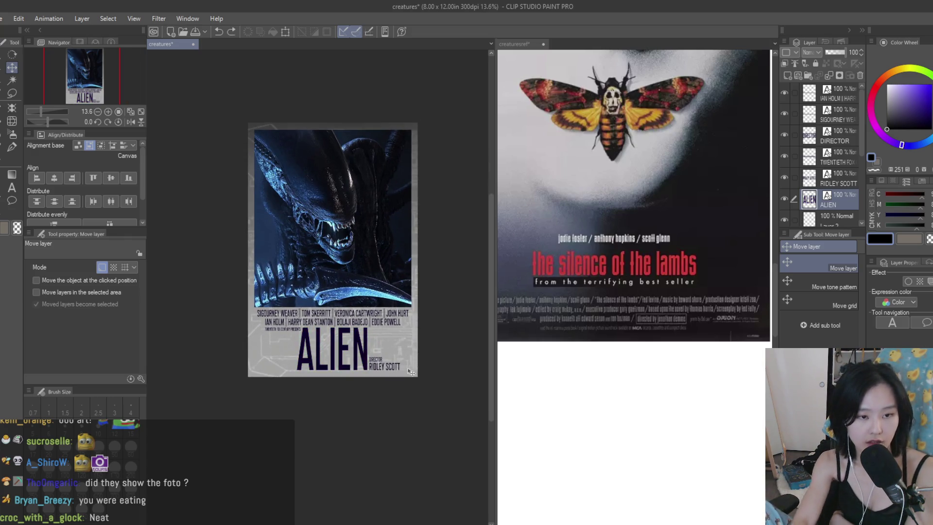
- Select the alien photo layer, Layer 3, and open its adjustment settings with Ctrl+U
scroll(428, 338, "up", 2)
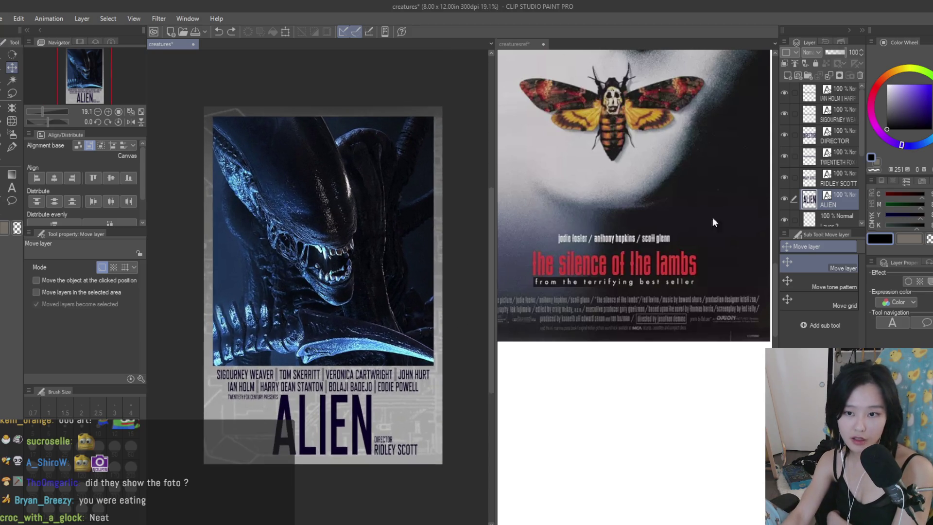
scroll(815, 191, "down", 2)
left_click(815, 189)
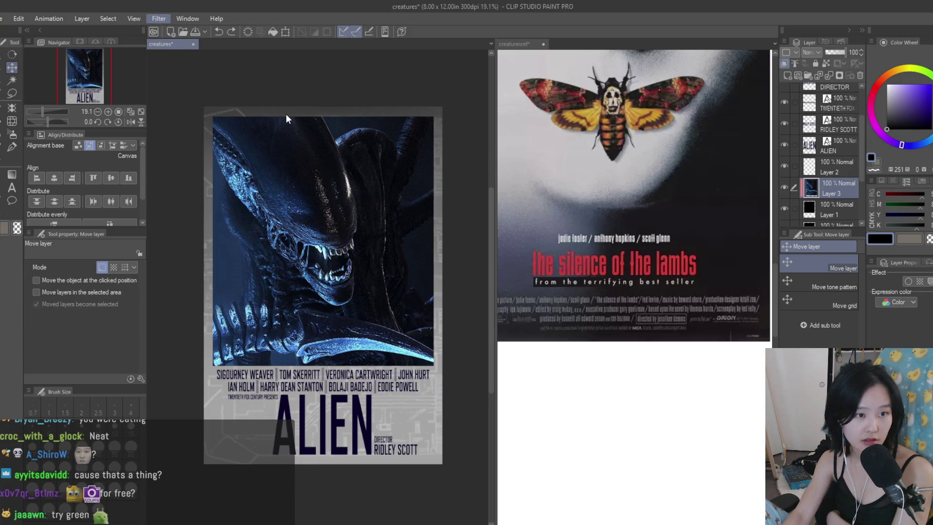
key("ctrl+u")
scroll(313, 208, "up", 2)
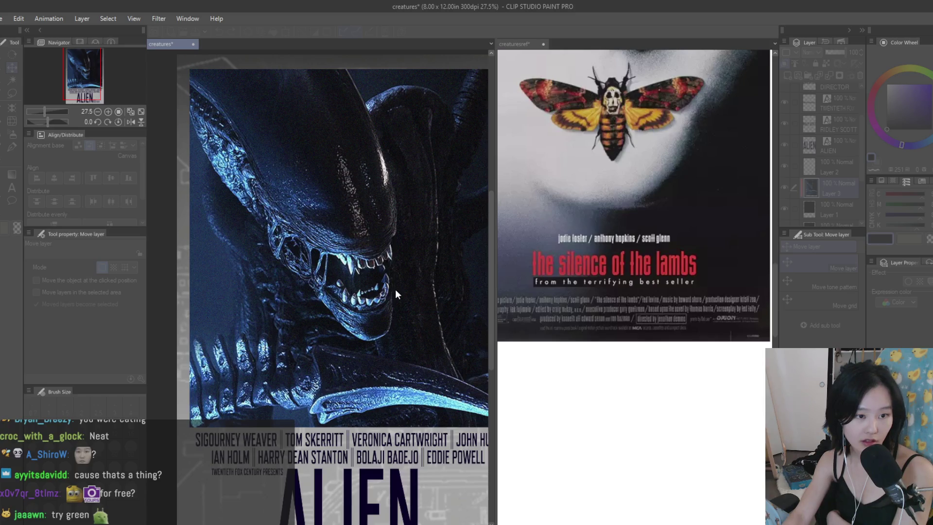
scroll(396, 294, "down", 3)
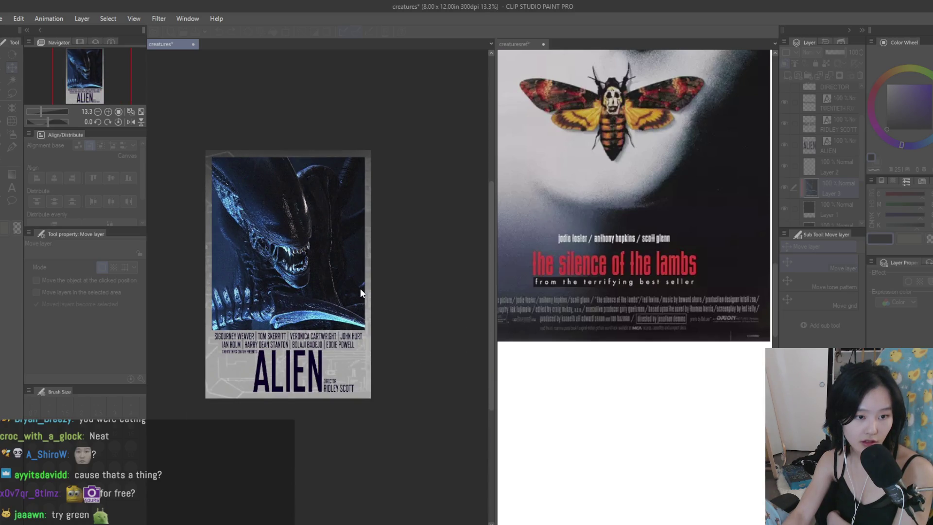
scroll(259, 277, "up", 2)
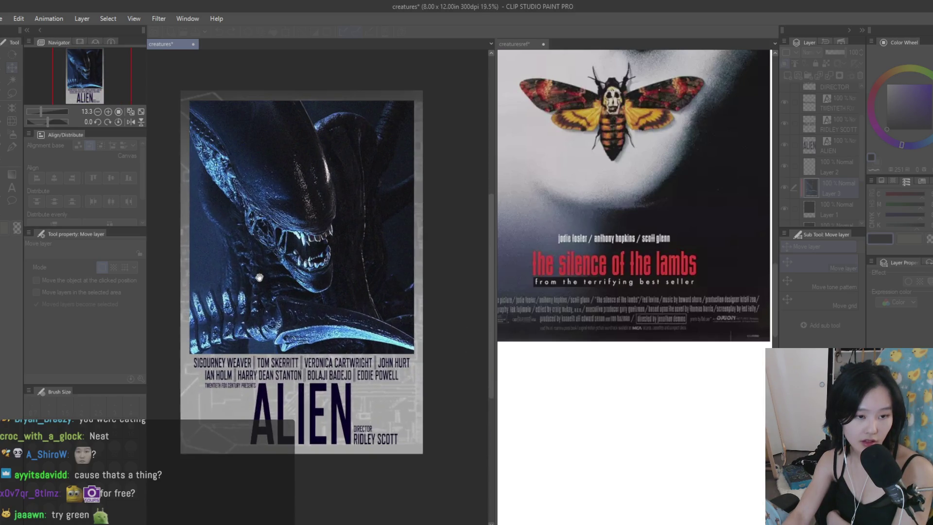
left_click(618, 267)
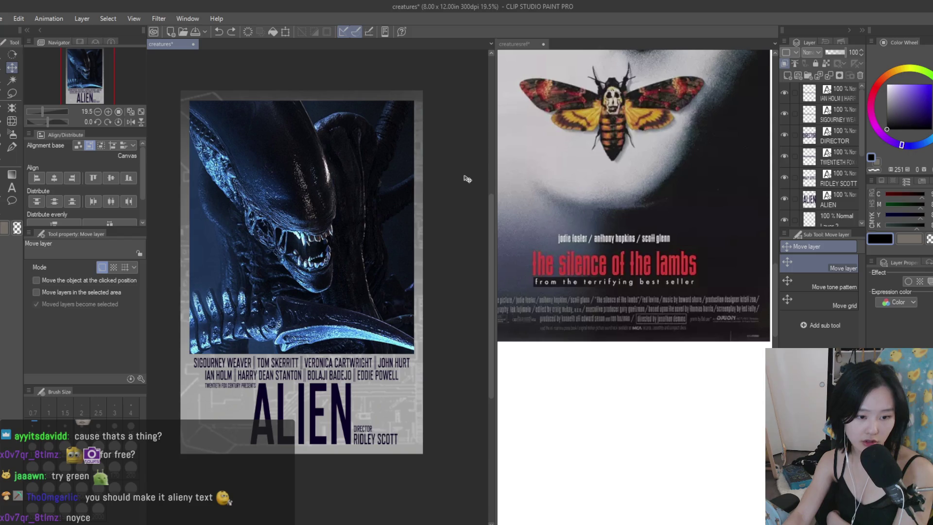
scroll(468, 176, "down", 2)
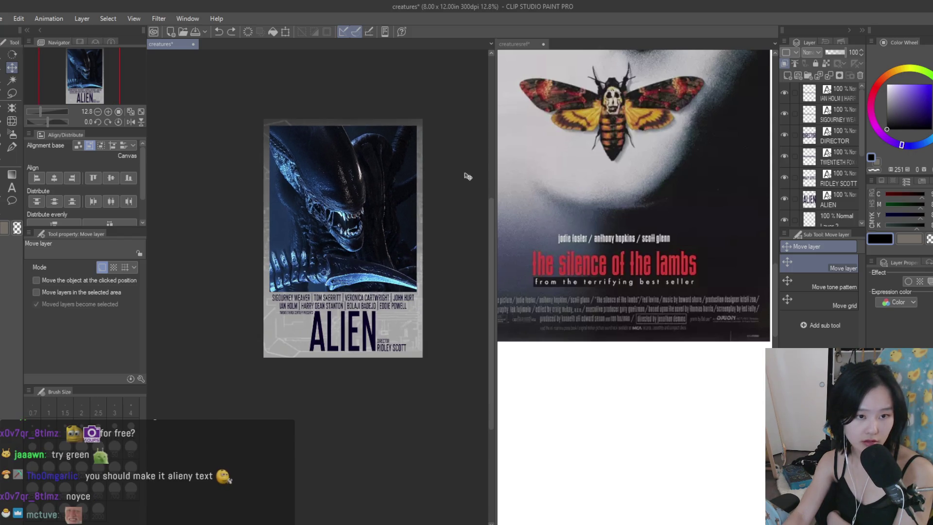
key("ctrl+0")
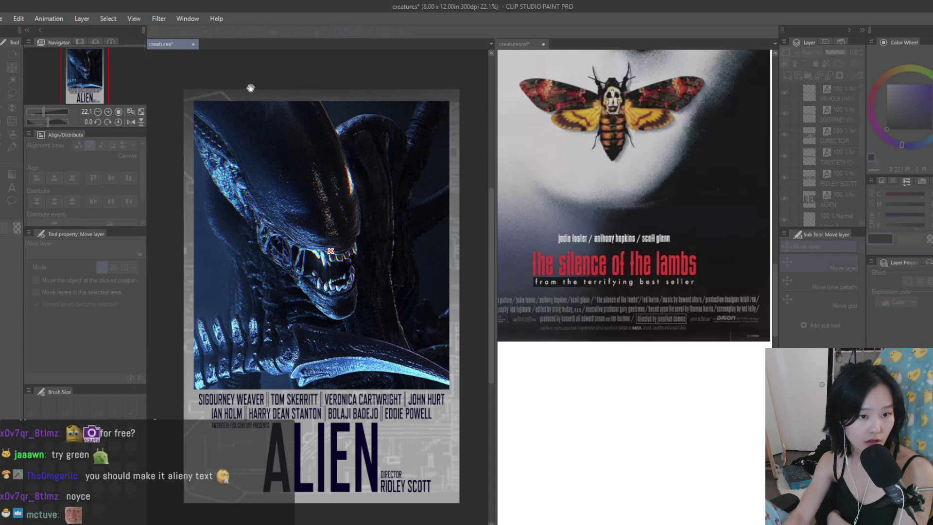
scroll(337, 249, "up", 2)
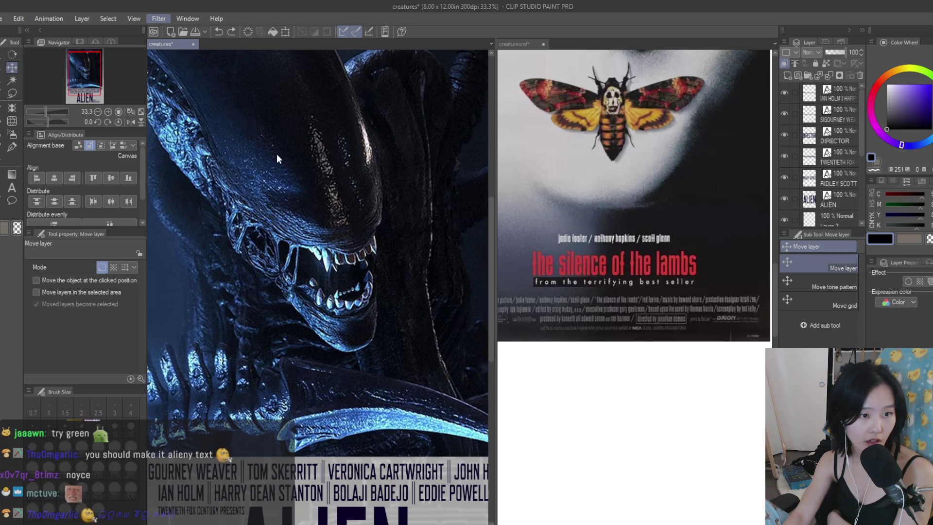
scroll(276, 155, "down", 2)
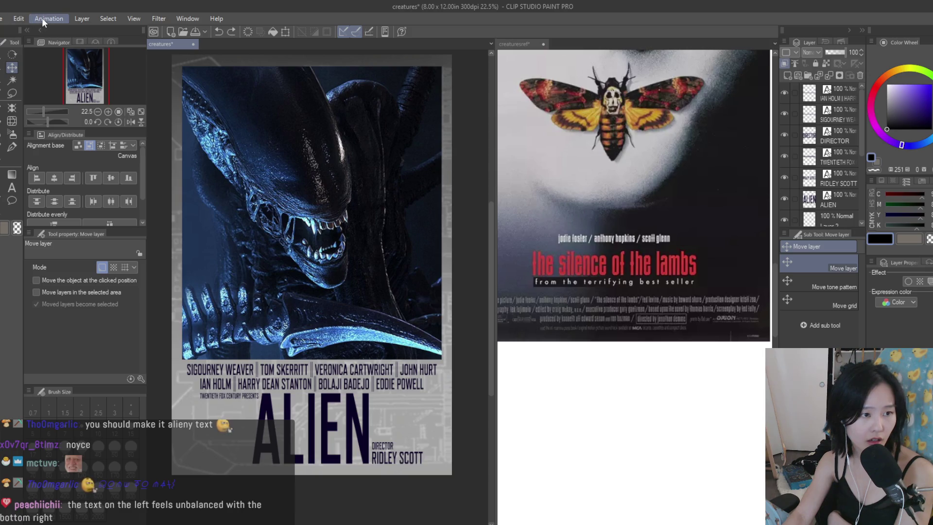
scroll(430, 299, "down", 2)
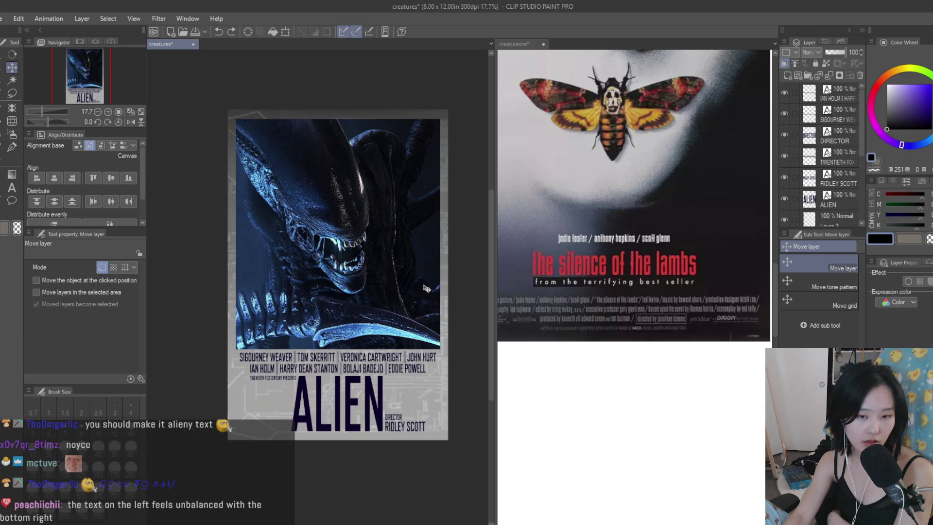
scroll(427, 288, "down", 1)
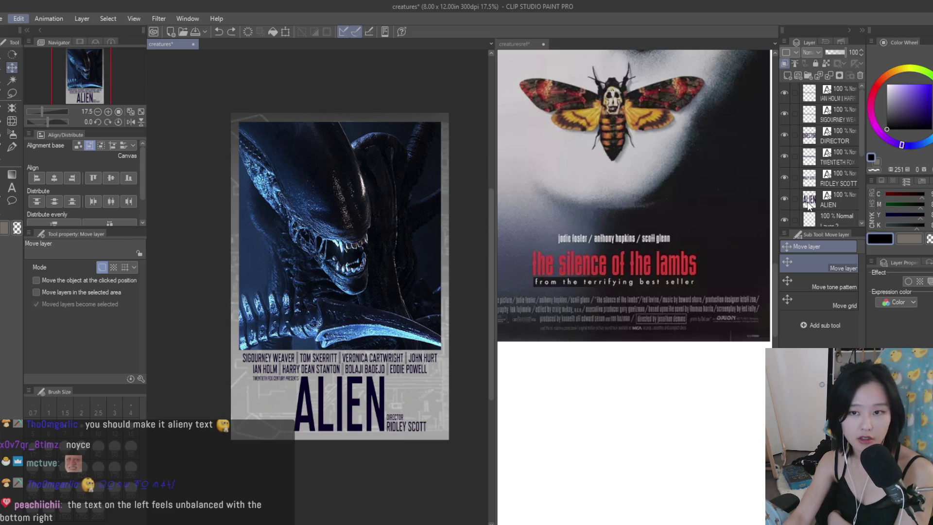
left_click(840, 195)
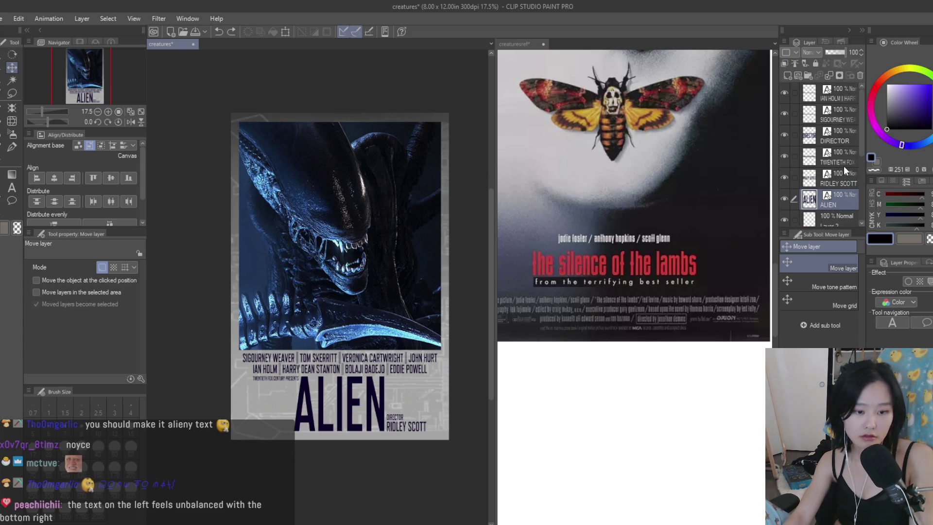
- Select the ALIEN, TWENTIETH FOX, DIRECTOR and RIDLEY SCOTT layers and nudge them down slightly
left_click(845, 161, "ctrl")
left_click(850, 136, "ctrl")
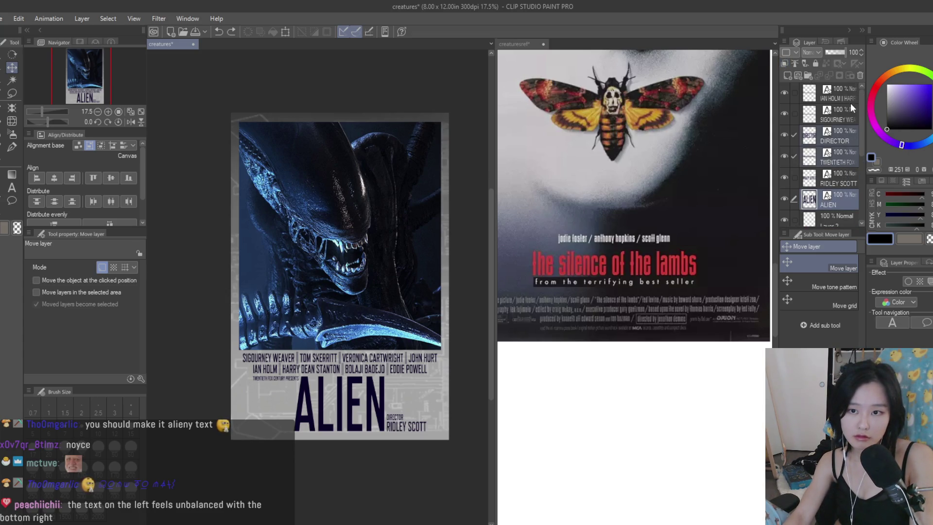
scroll(843, 159, "down", 1)
left_click(847, 168, "ctrl")
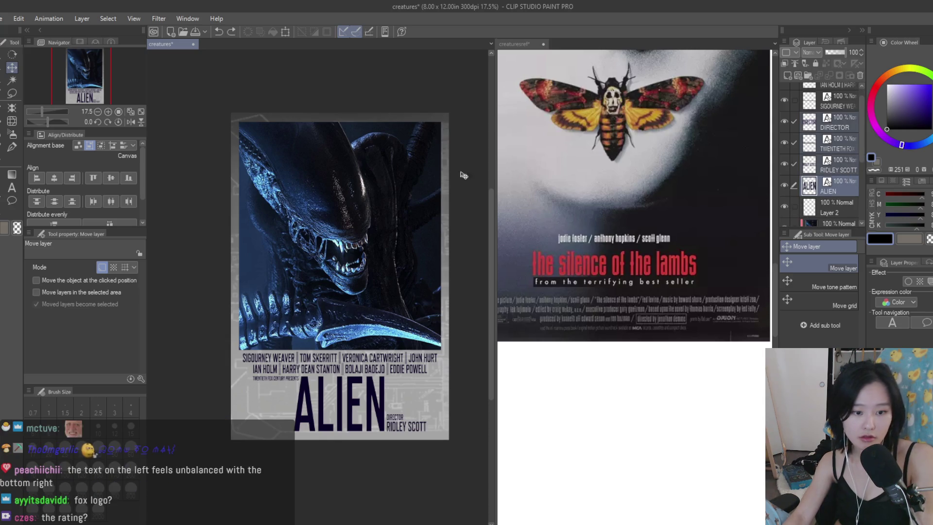
left_click_drag(444, 180, 444, 181)
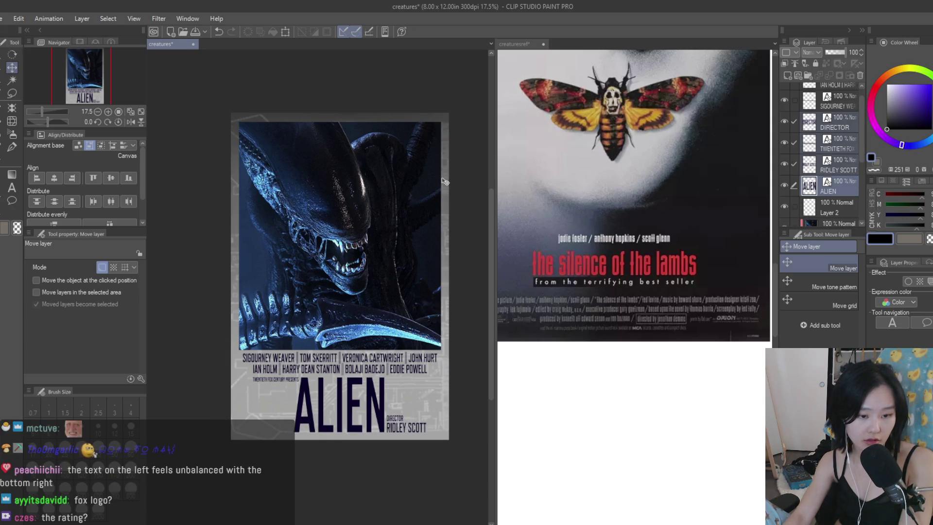
key("Down")
key("Up")
- Select Layer 1 in the layer stack
scroll(447, 250, "up", 2)
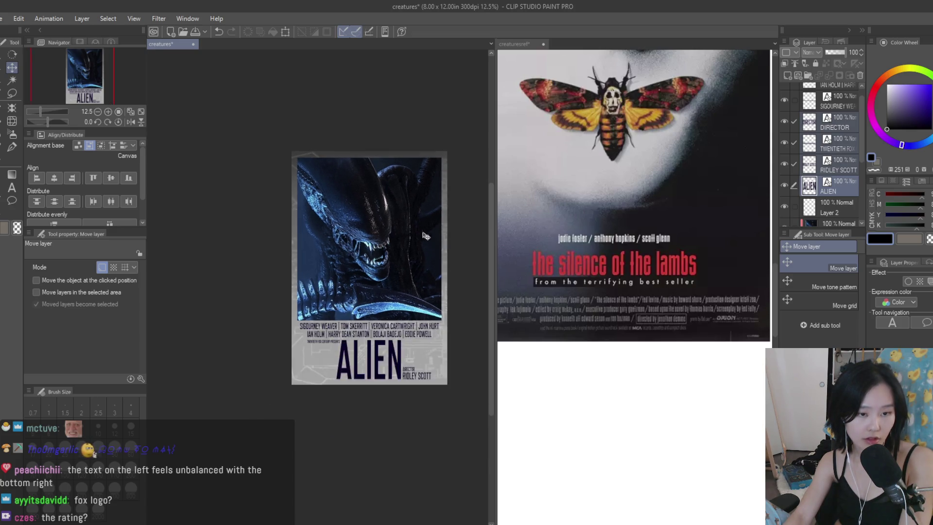
scroll(438, 231, "down", 2)
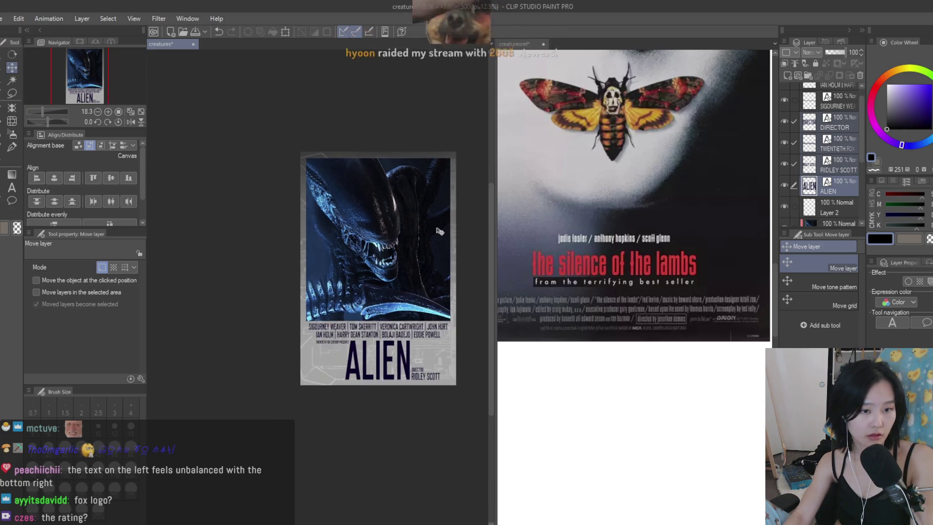
scroll(438, 230, "up", 2)
scroll(856, 171, "down", 3)
left_click(836, 185)
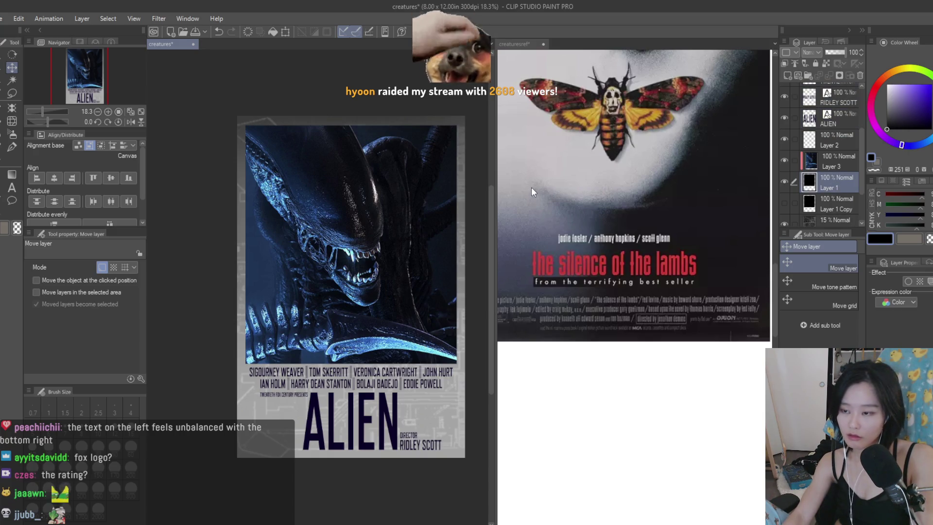
scroll(432, 241, "down", 2)
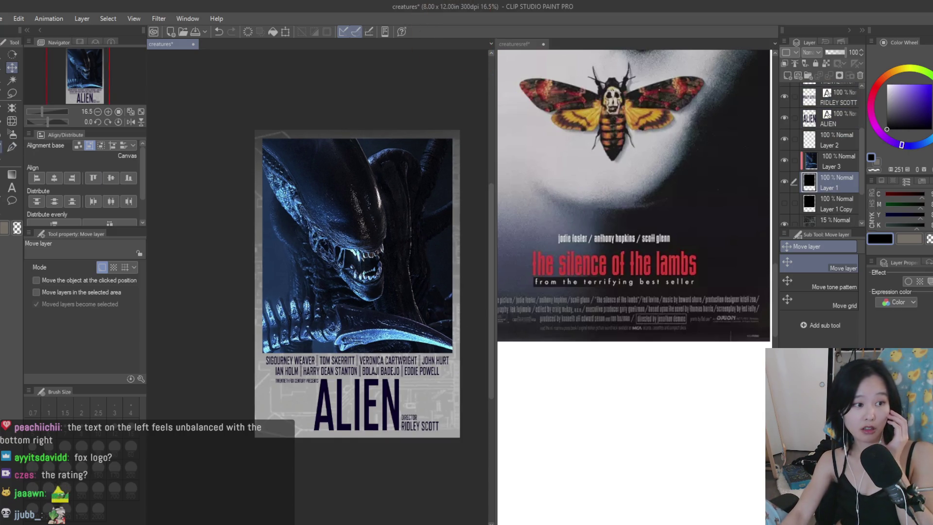
- Try darkening the poster's top and left border with the soft airbrush, undoing both strokes
left_click(12, 134)
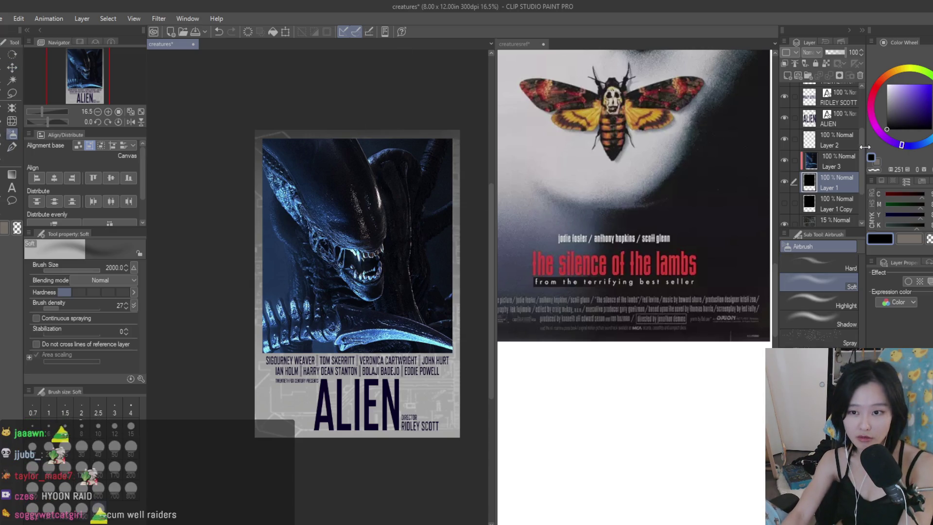
mouse_move(418, 90)
left_mouse_down()
mouse_move(402, 130)
mouse_move(427, 156)
mouse_move(389, 204)
mouse_move(311, 282)
mouse_move(219, 322)
mouse_move(372, 438)
mouse_move(390, 396)
left_mouse_up()
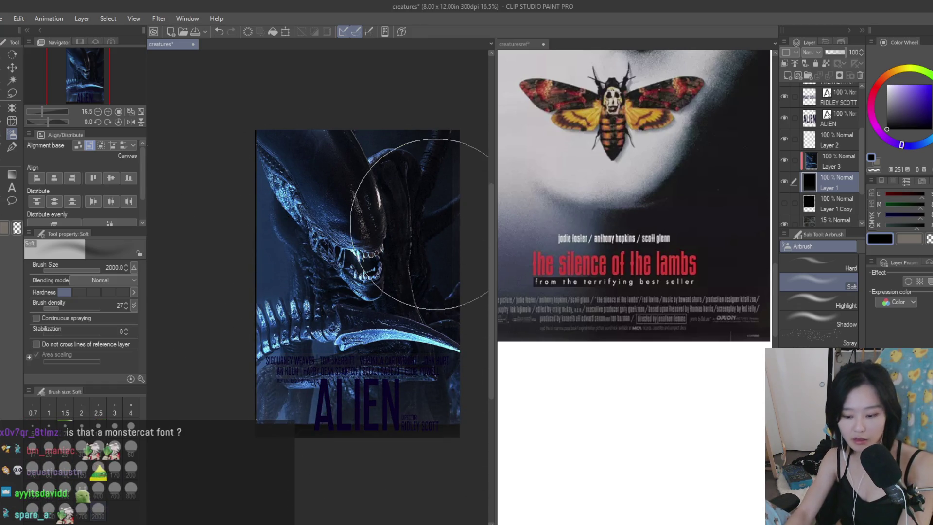
key("ctrl+z")
mouse_move(413, 212)
left_mouse_down()
mouse_move(308, 104)
mouse_move(489, 219)
left_mouse_up()
key("ctrl+z")
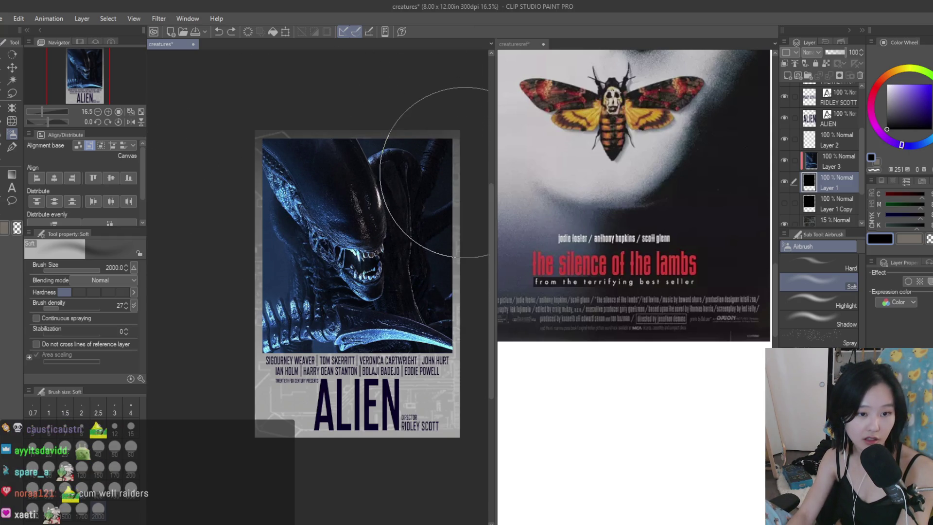
- Select Layer 1 Copy and turn on a black Border effect around the alien image
scroll(826, 170, "down", 3)
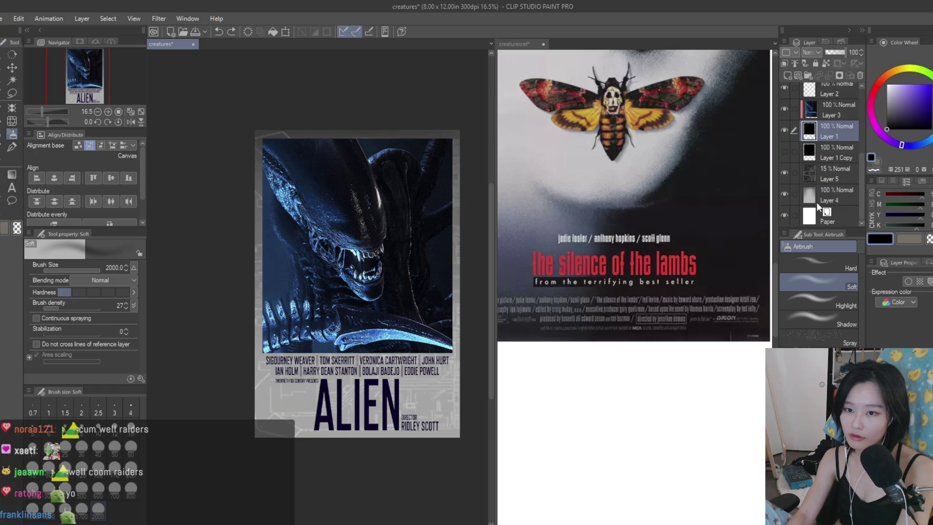
left_click(791, 153)
left_click(919, 292)
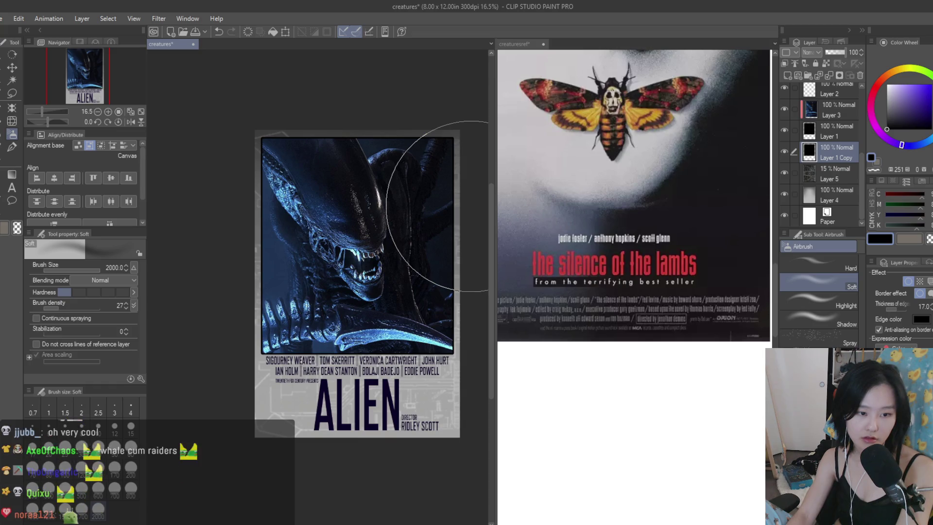
- Change the Border effect colour to red, then to blue
scroll(469, 219, "up", 1)
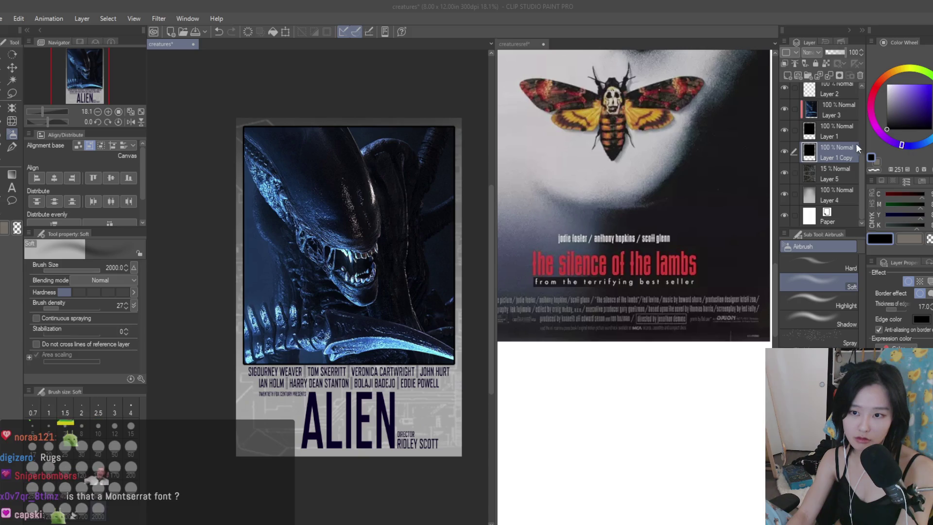
left_click(581, 254)
left_click(920, 321)
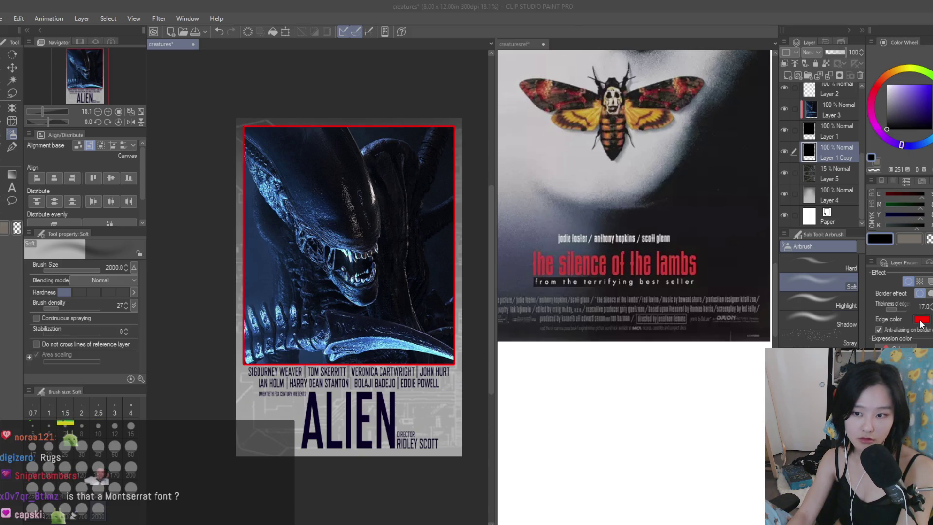
key("Return")
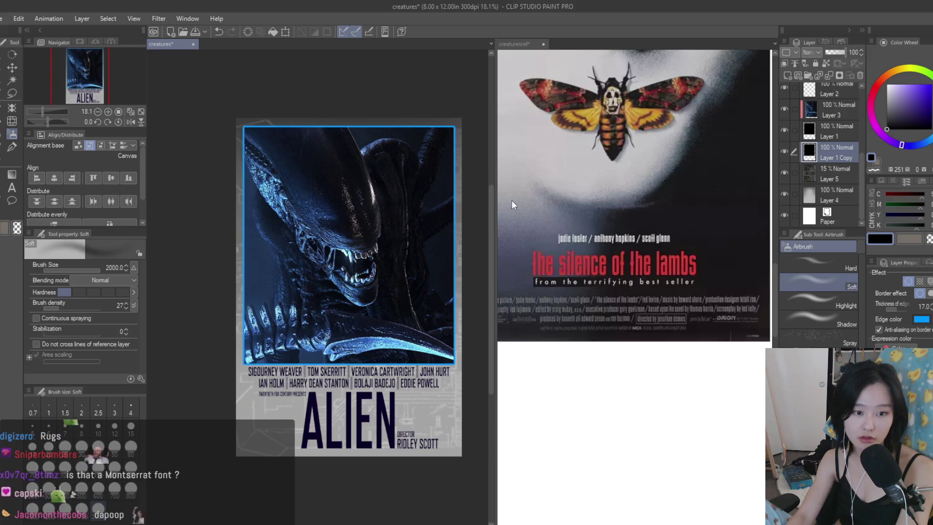
- Hide Layer 1 Copy and delete it
scroll(405, 333, "up", 3)
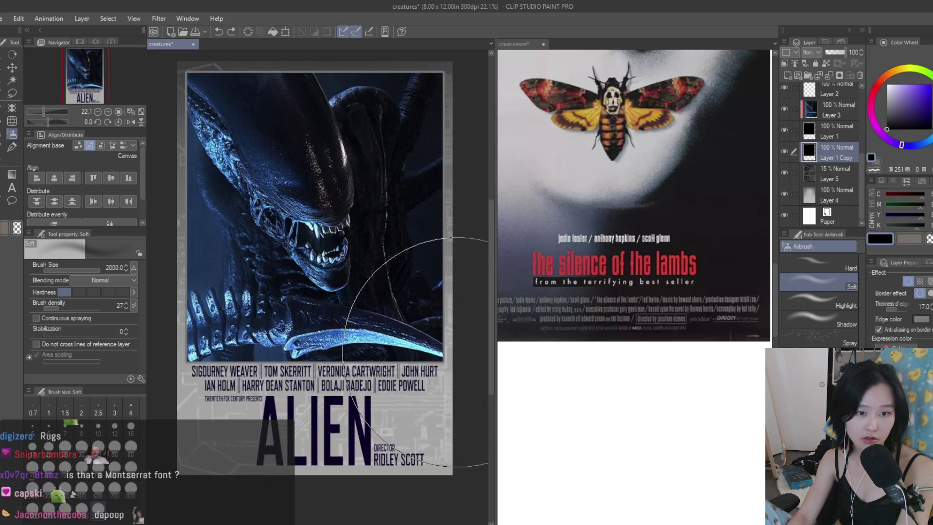
left_click(785, 151)
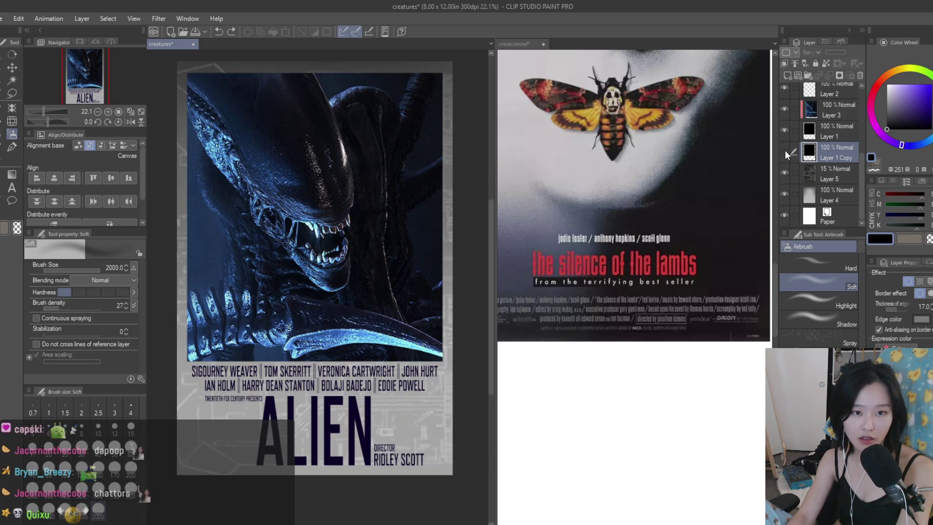
left_click(861, 74)
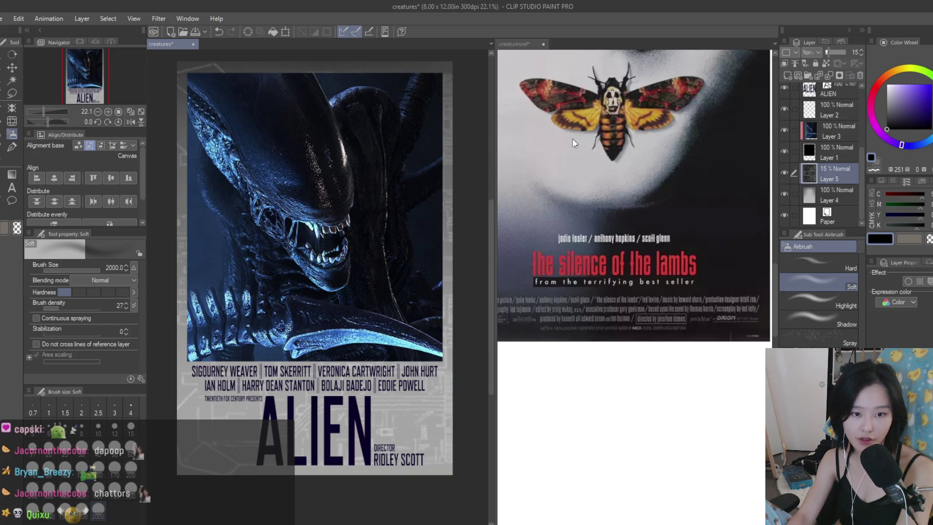
- Try a colour adjustment on Layer 3's alien image, then revert it to keep its blue tones
scroll(442, 263, "down", 1)
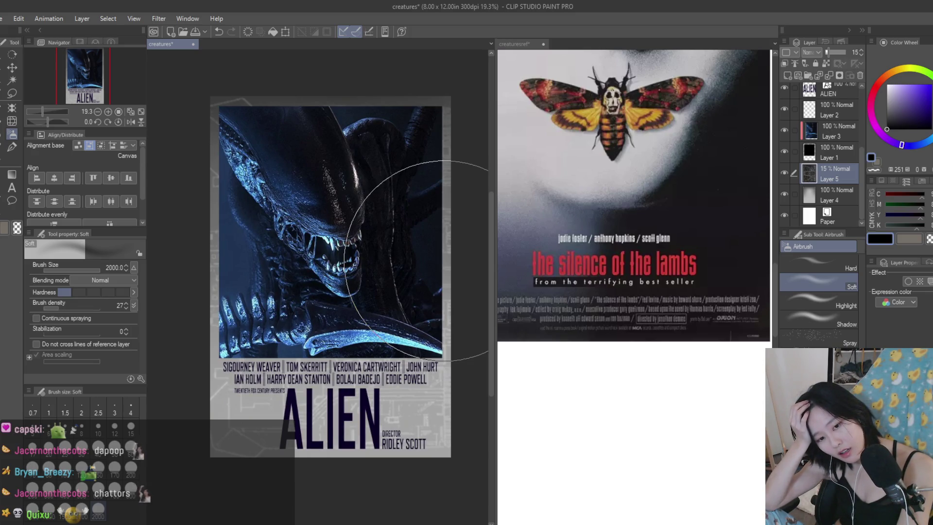
left_click(848, 136)
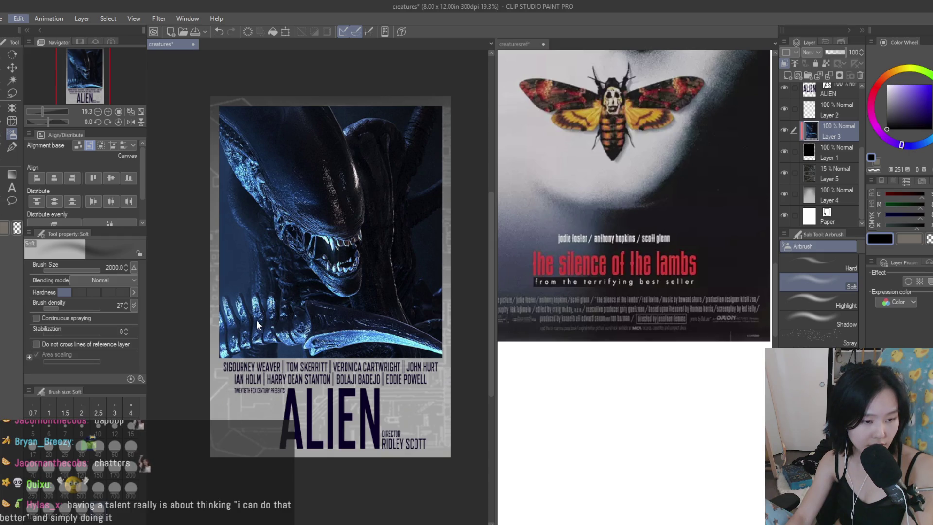
key("ctrl+u")
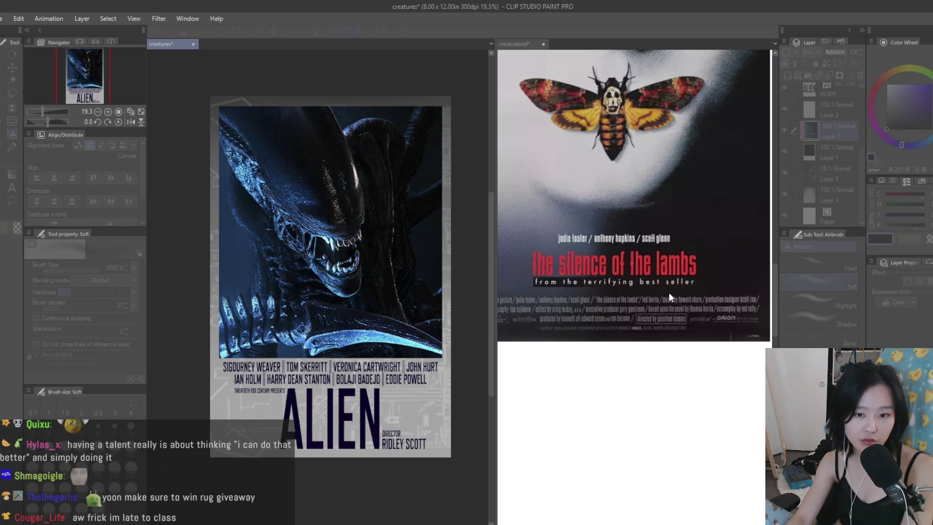
key("ctrl+z")
- Zoom out to view the whole poster and save the creatures document with Ctrl+S
key("ctrl+minus")
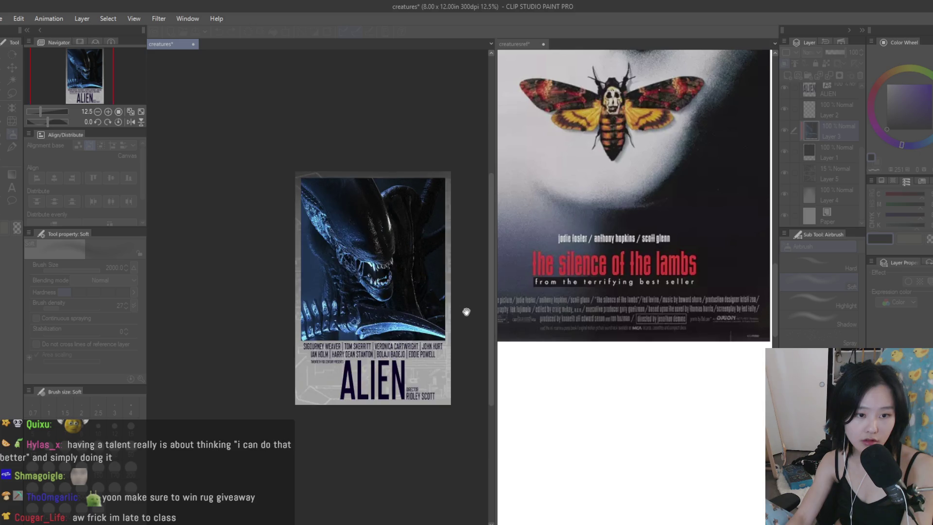
left_click(796, 276)
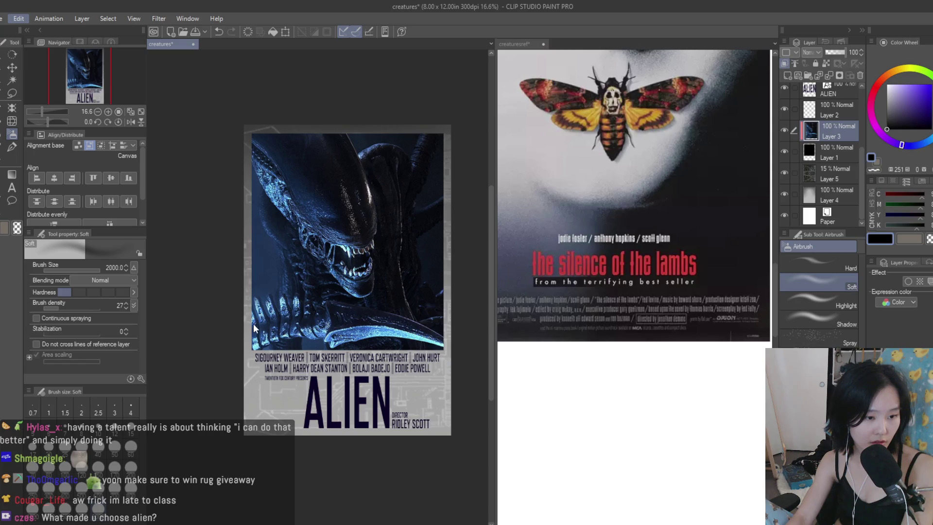
left_click(518, 318)
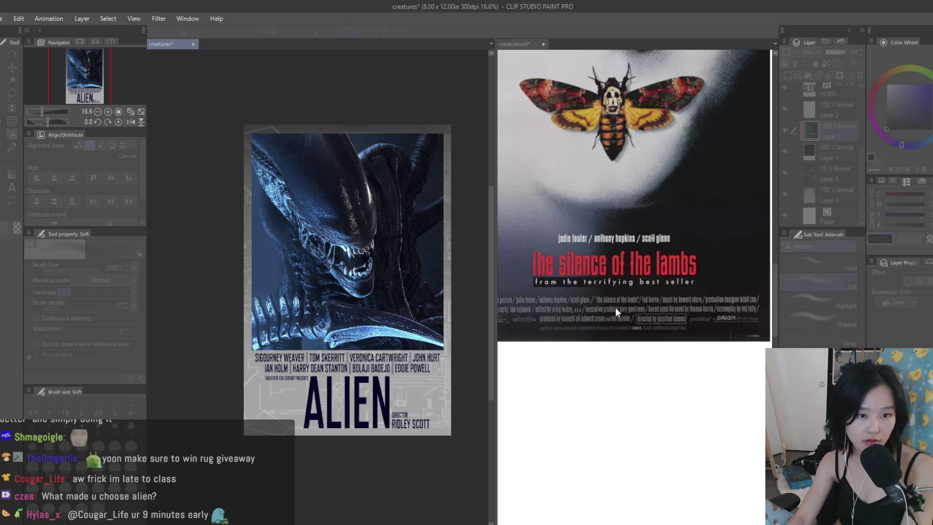
scroll(429, 215, "down", 1)
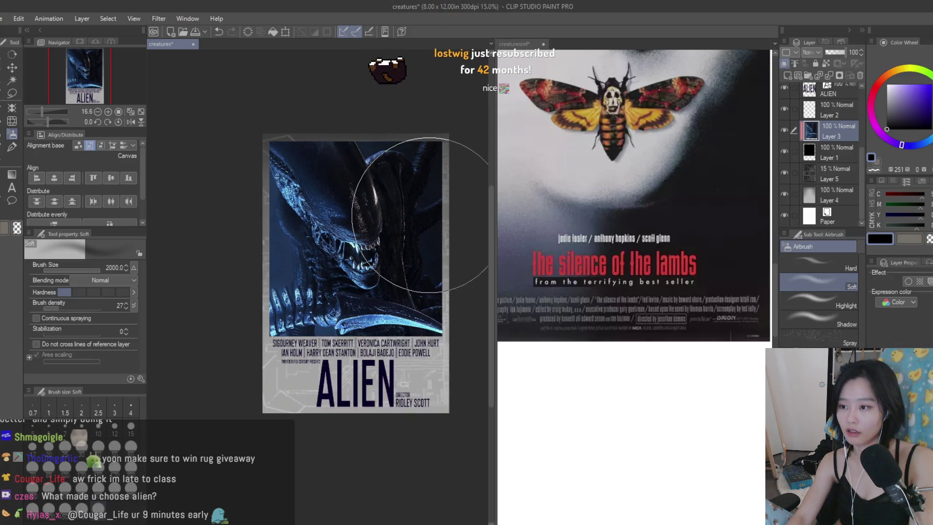
key("ctrl+s")
scroll(384, 170, "up", 2)
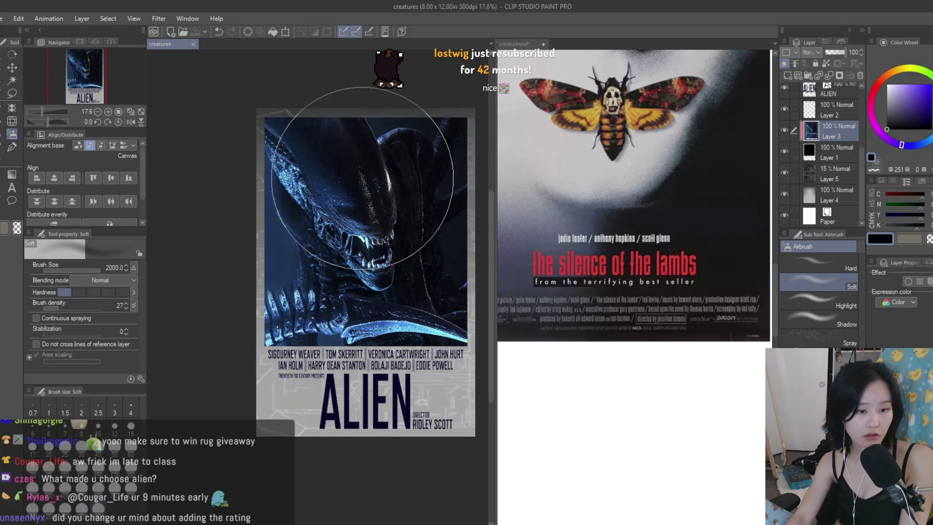
scroll(362, 178, "down", 2)
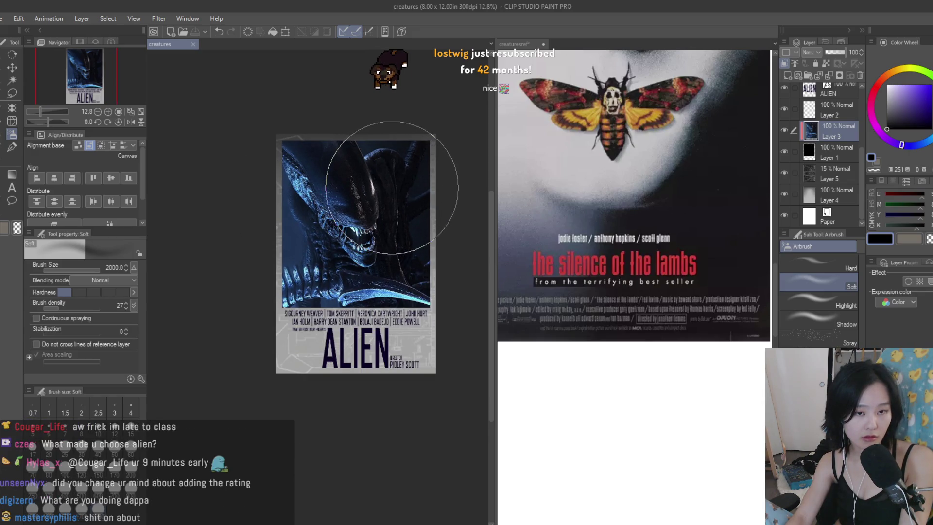
scroll(392, 188, "up", 2)
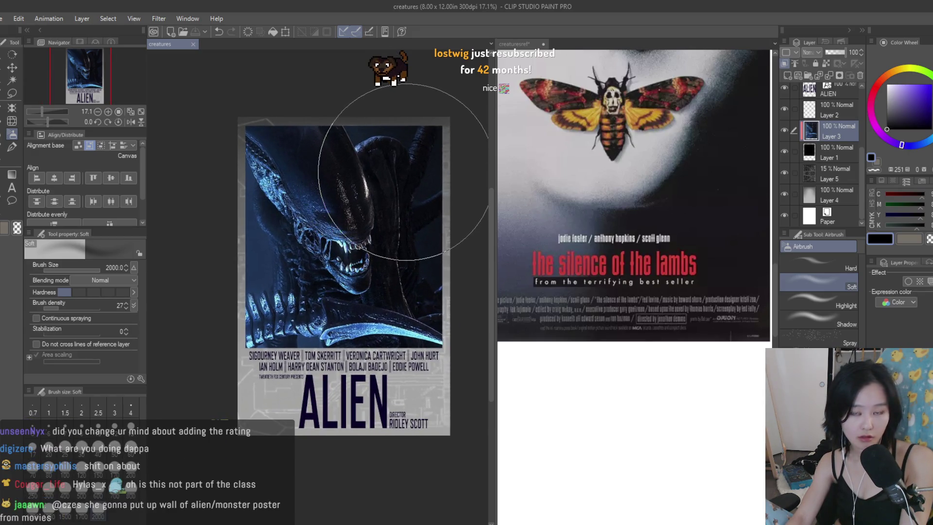
scroll(403, 173, "up", 1)
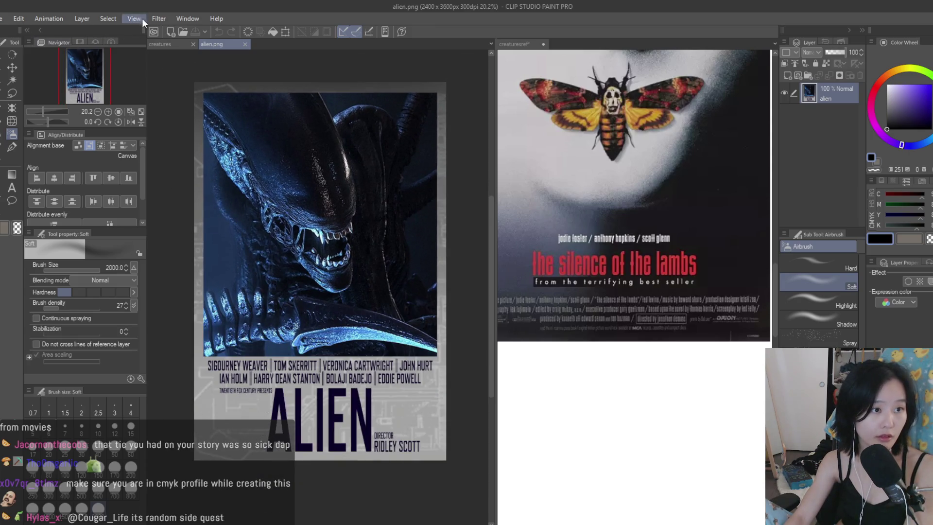
- Duplicate the alien layer in alien.png to create an alien Copy layer
left_click_drag(833, 91, 787, 75)
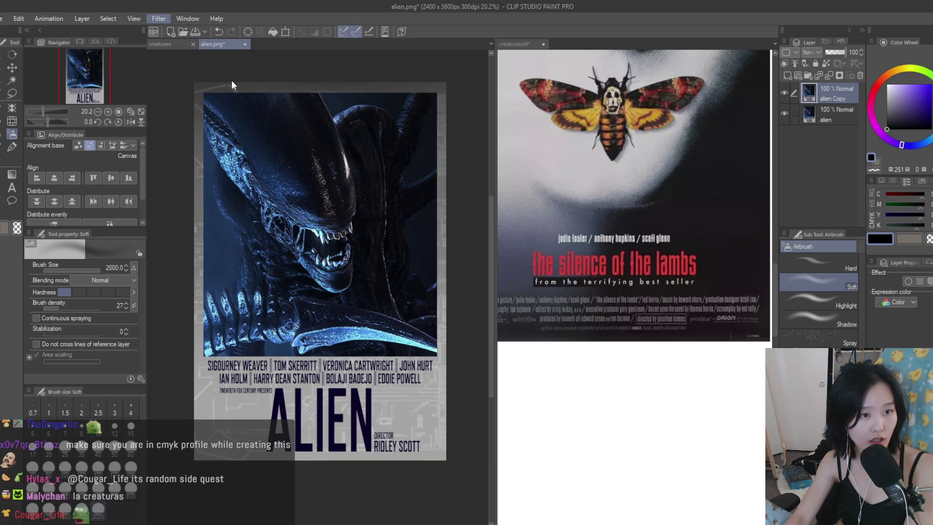
scroll(354, 372, "up", 4)
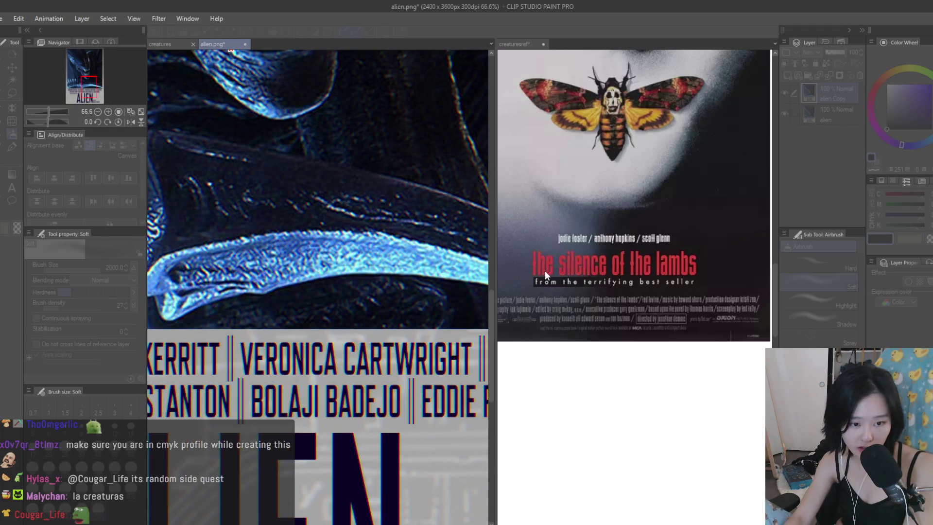
scroll(404, 341, "down", 4)
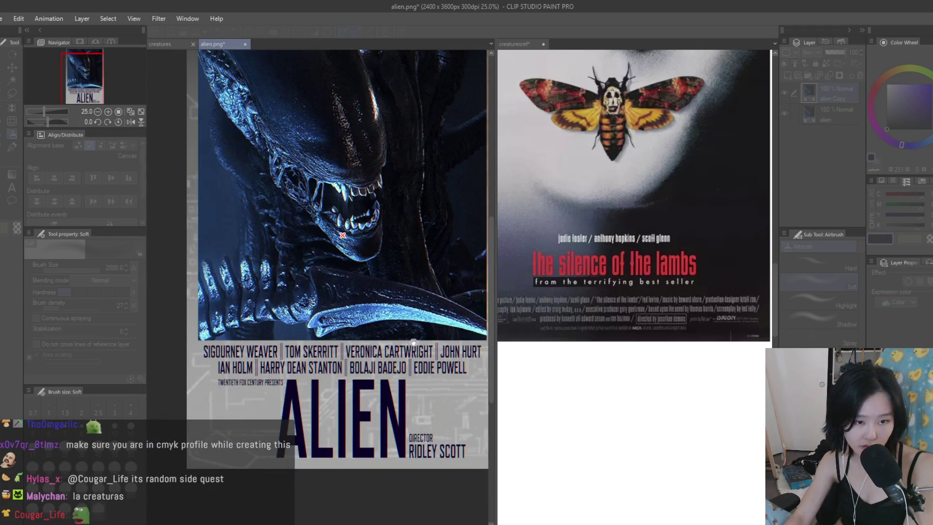
scroll(414, 341, "up", 3)
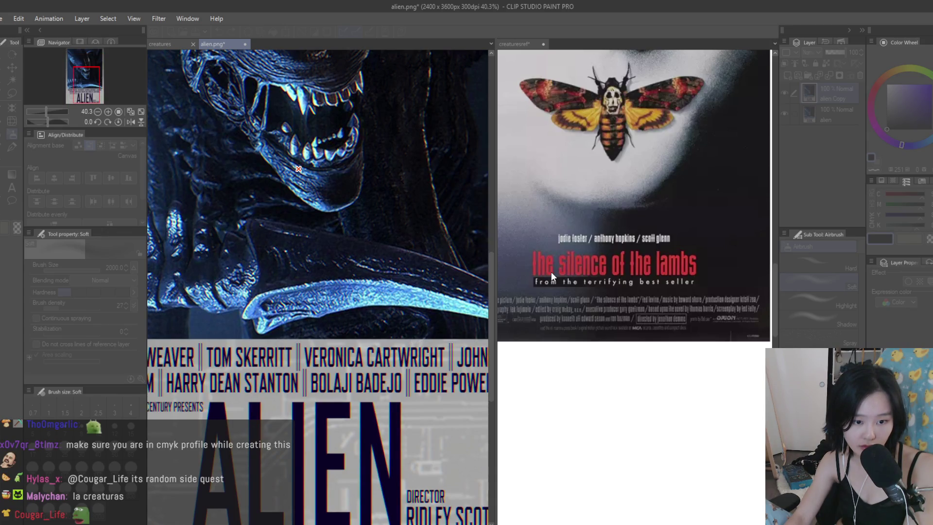
scroll(389, 335, "down", 3)
scroll(388, 335, "up", 2)
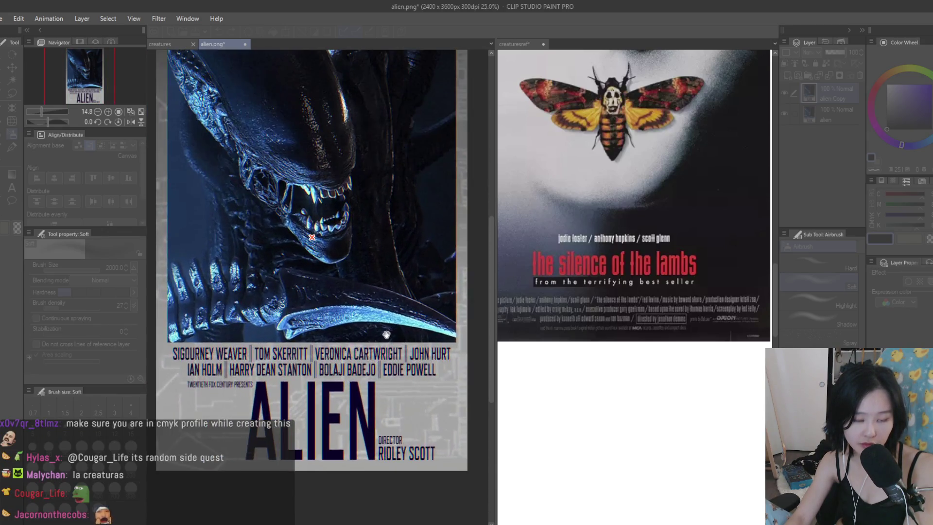
scroll(389, 335, "up", 1)
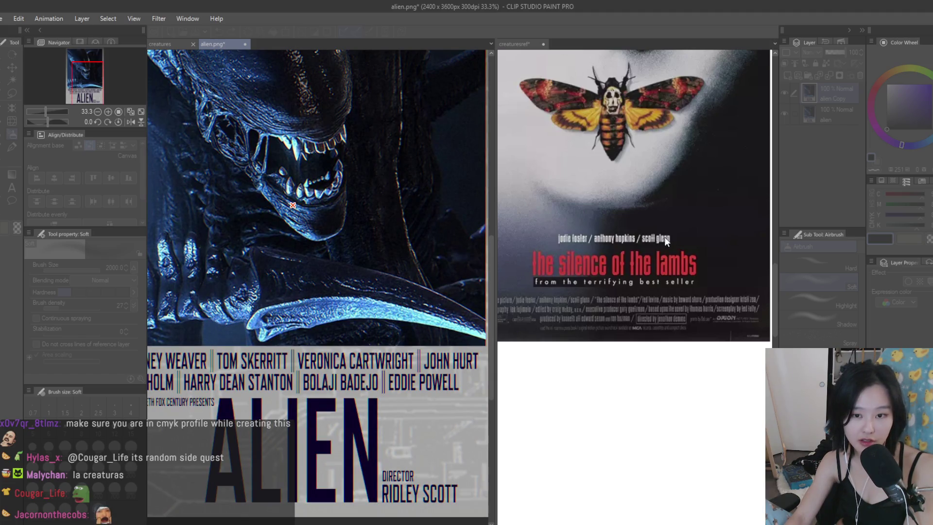
- Fit the alien.png poster in view, inspect it, then return to the creatures document
key("ctrl+minus")
key("ctrl+minus")
key("ctrl+minus")
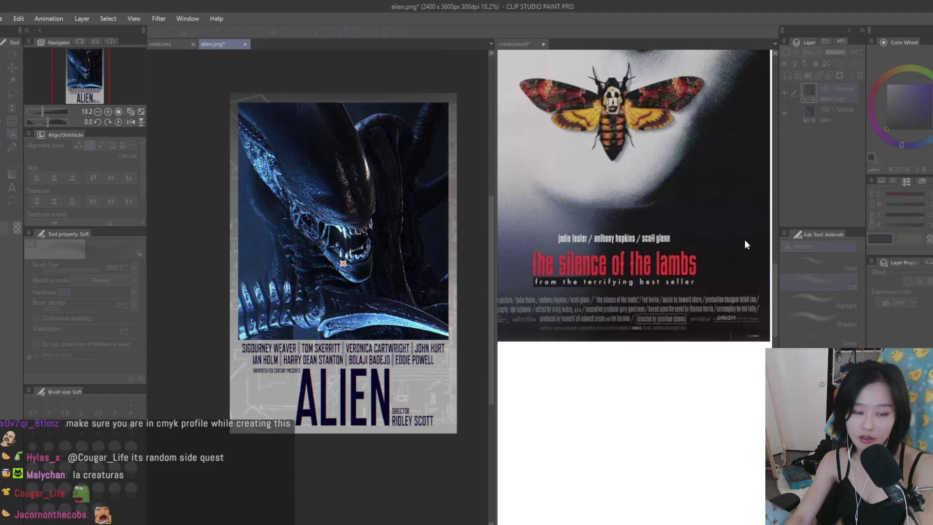
scroll(413, 268, "up", 2)
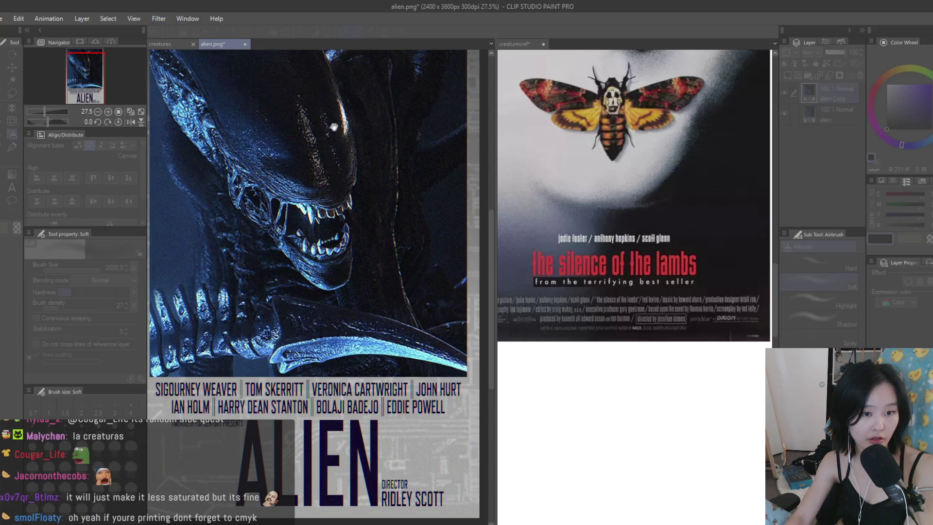
scroll(421, 228, "down", 2)
scroll(421, 228, "up", 2)
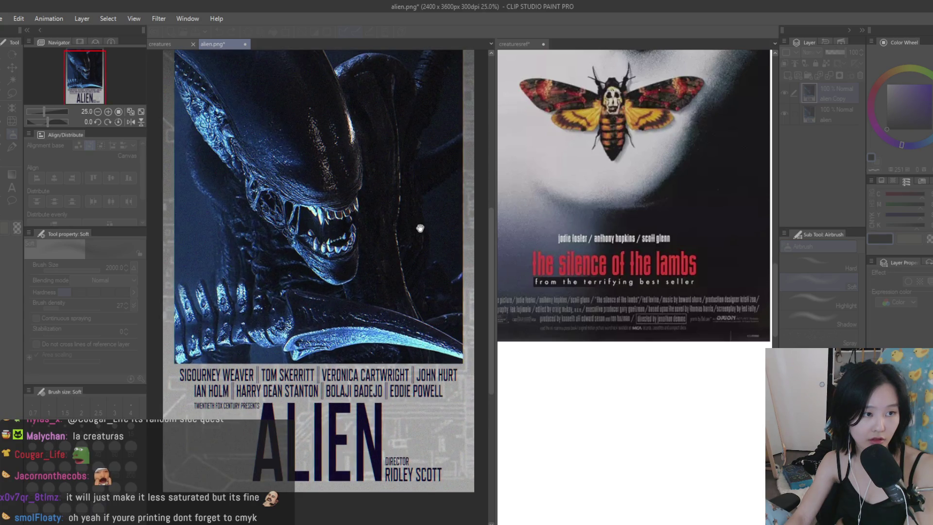
scroll(438, 243, "down", 1)
scroll(365, 223, "up", 3)
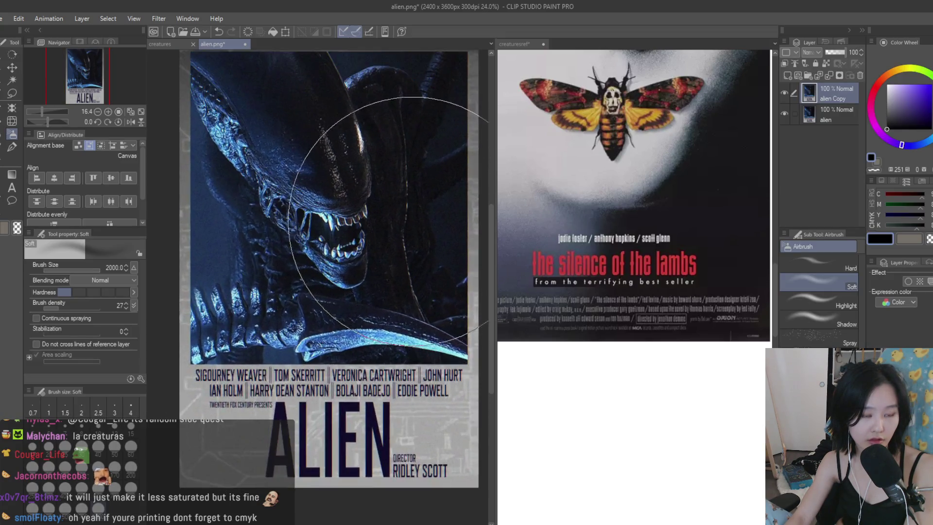
scroll(364, 204, "down", 1)
scroll(365, 205, "up", 1)
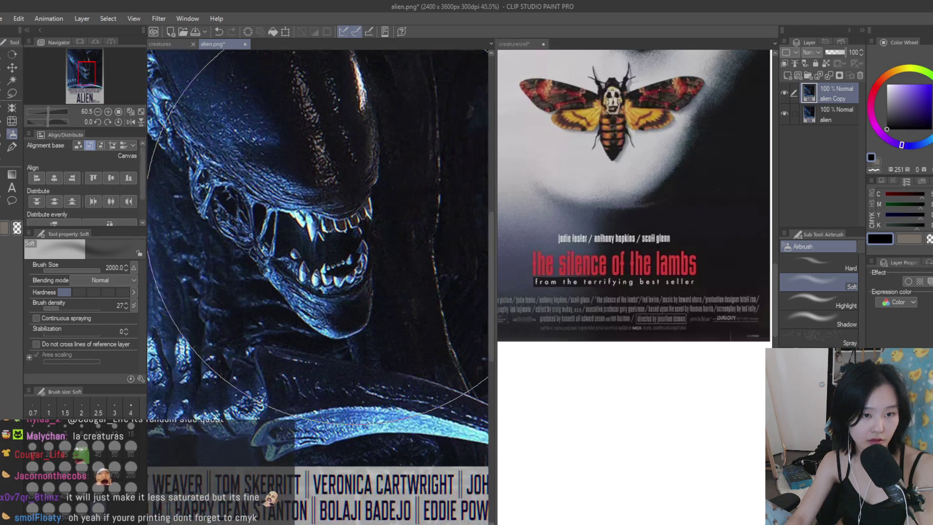
scroll(336, 219, "down", 2)
scroll(331, 194, "up", 3)
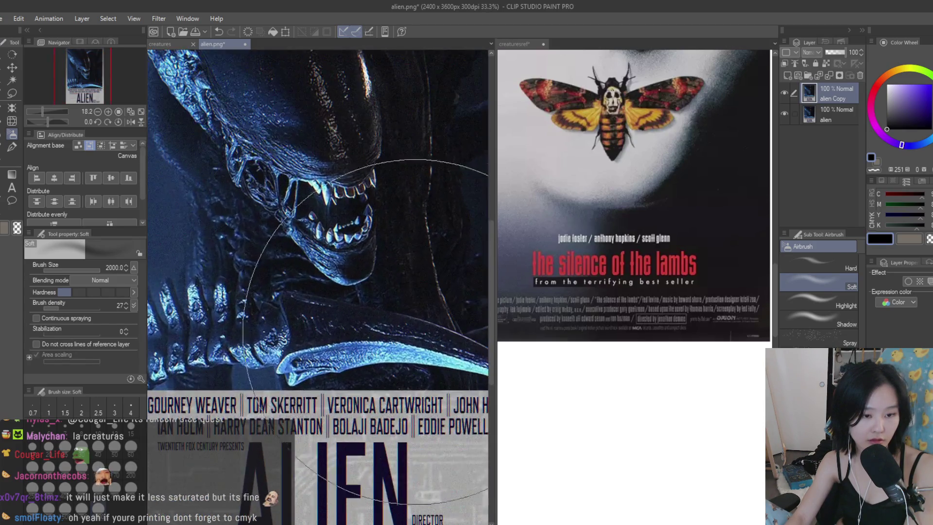
scroll(369, 156, "down", 5)
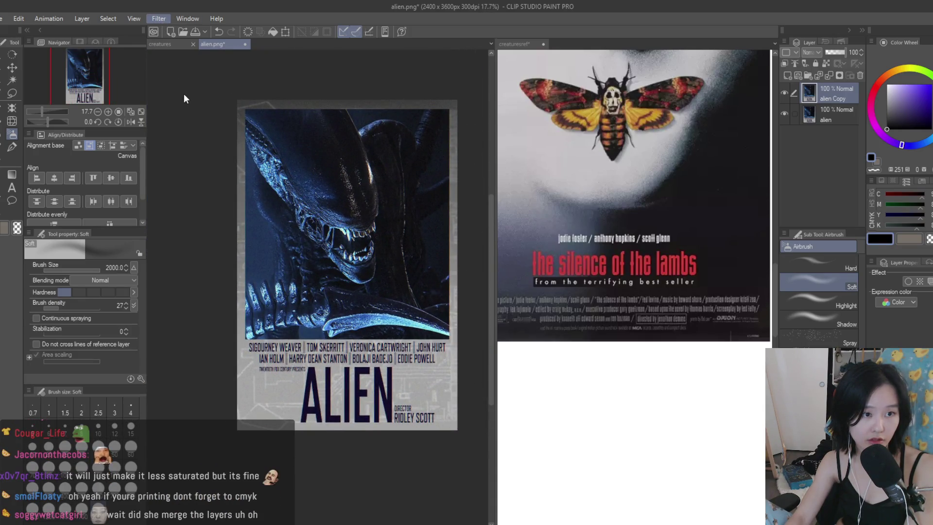
scroll(379, 262, "up", 10)
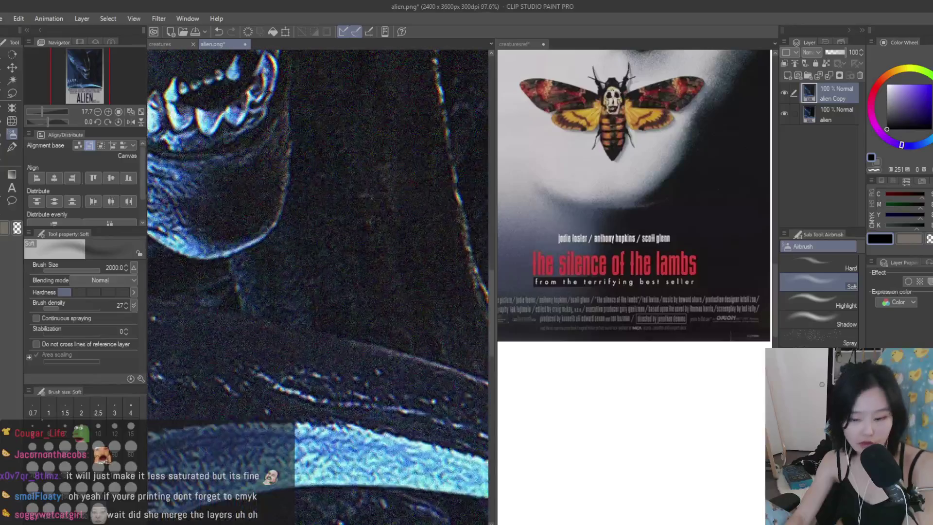
scroll(340, 243, "down", 4)
scroll(372, 213, "down", 2)
scroll(422, 287, "up", 3)
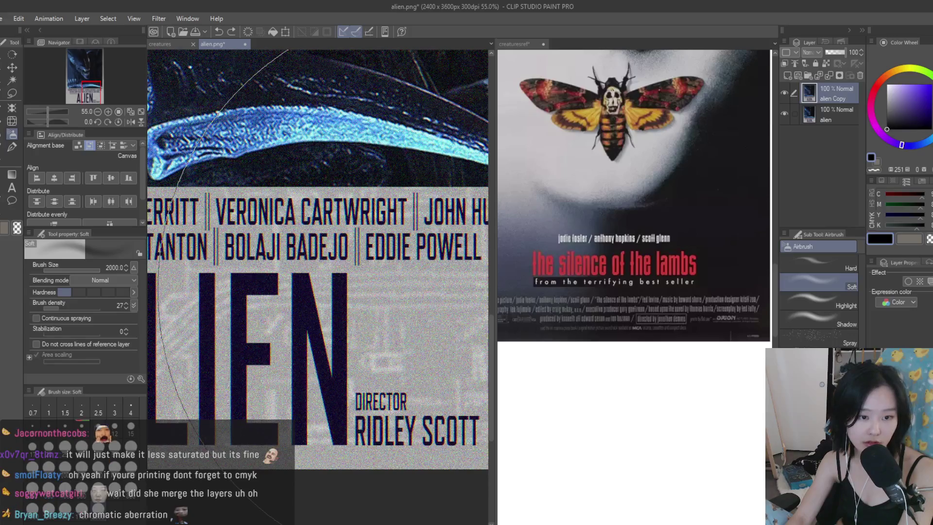
scroll(428, 286, "down", 5)
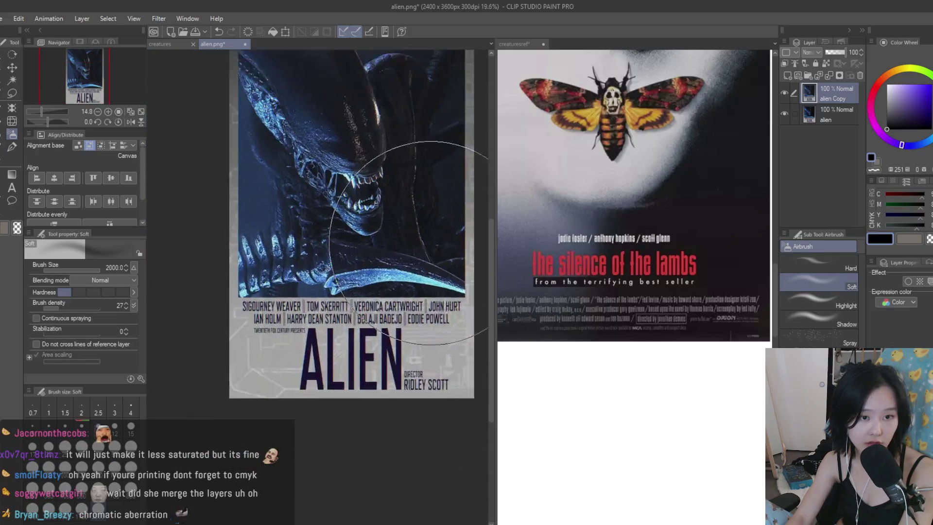
scroll(430, 243, "up", 8)
scroll(449, 365, "down", 8)
scroll(450, 365, "up", 2)
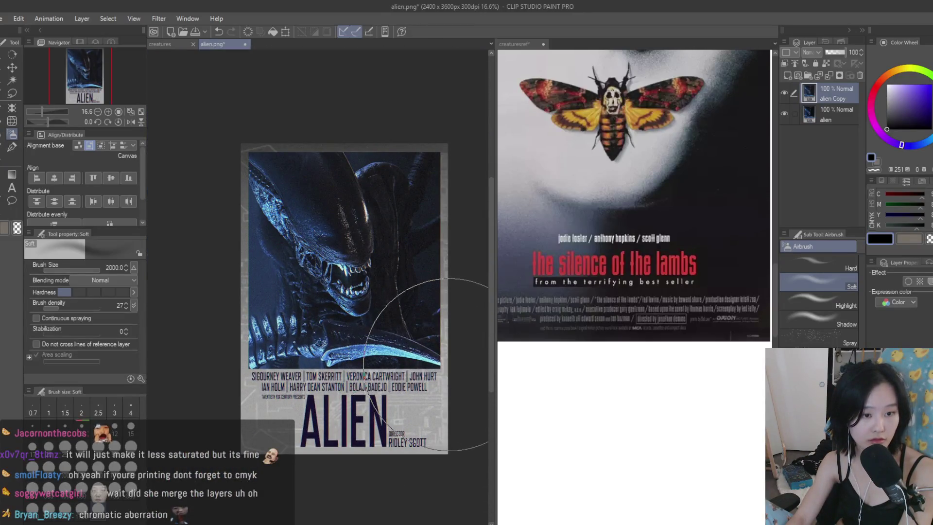
scroll(438, 272, "down", 2)
scroll(364, 179, "up", 4)
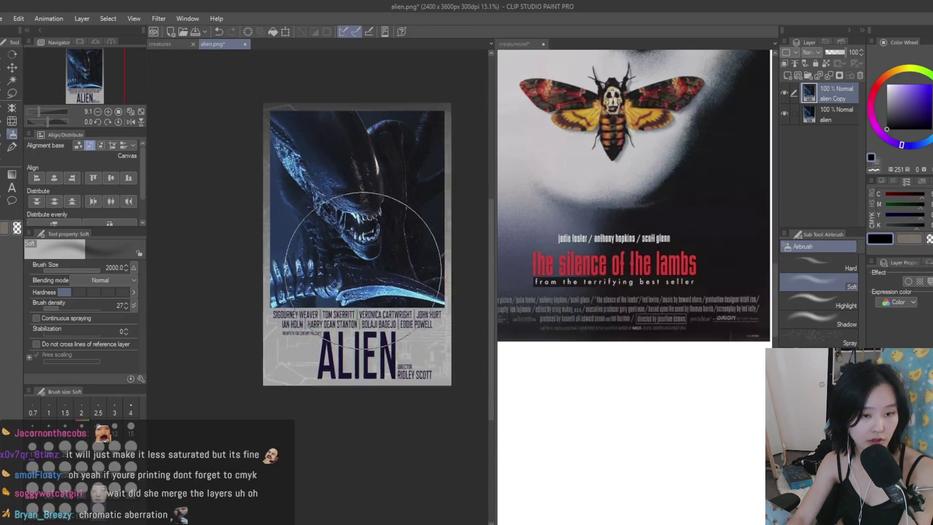
scroll(357, 52, "up", 2)
scroll(314, 63, "down", 3)
scroll(291, 83, "up", 1)
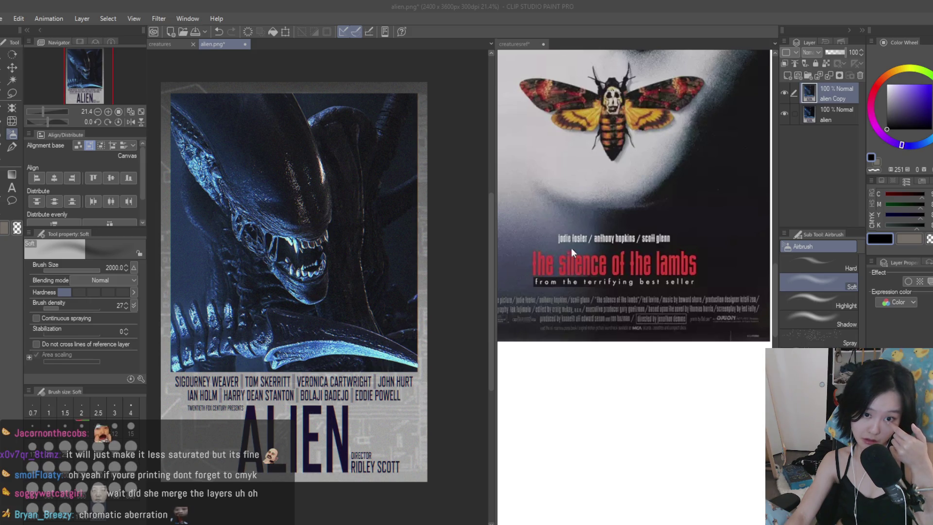
scroll(466, 194, "down", 3)
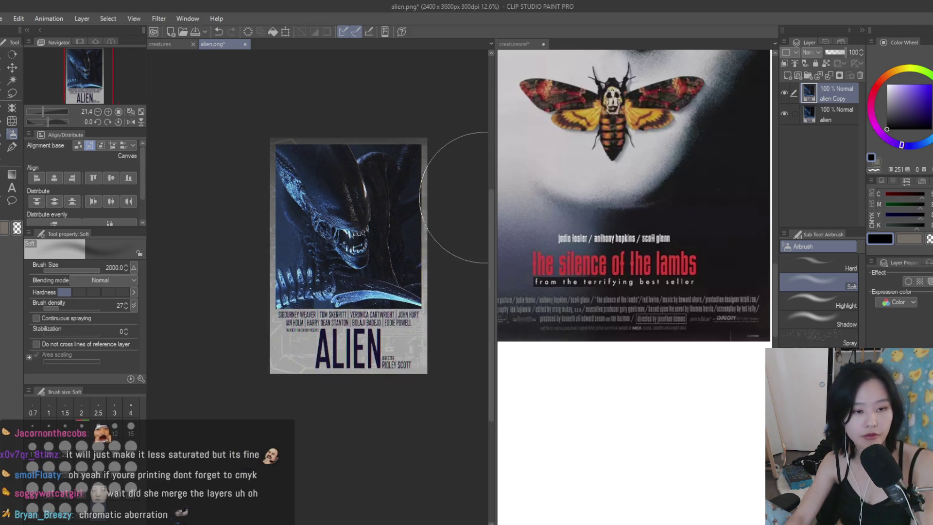
scroll(440, 230, "up", 3)
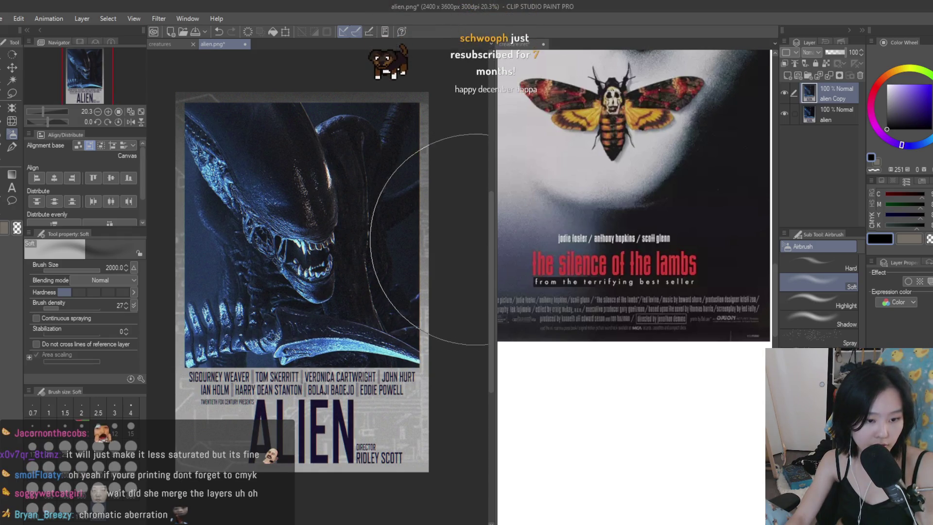
scroll(467, 233, "down", 2)
scroll(471, 238, "up", 2)
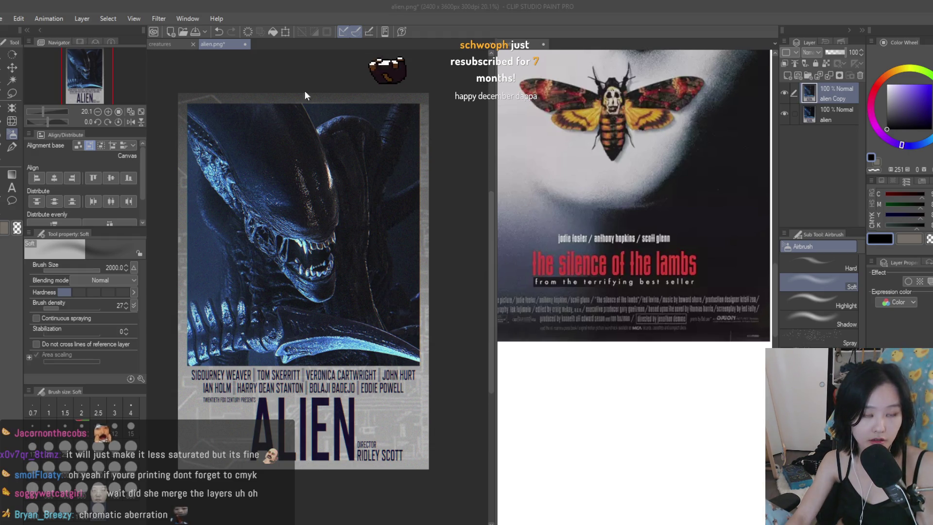
left_click(175, 43)
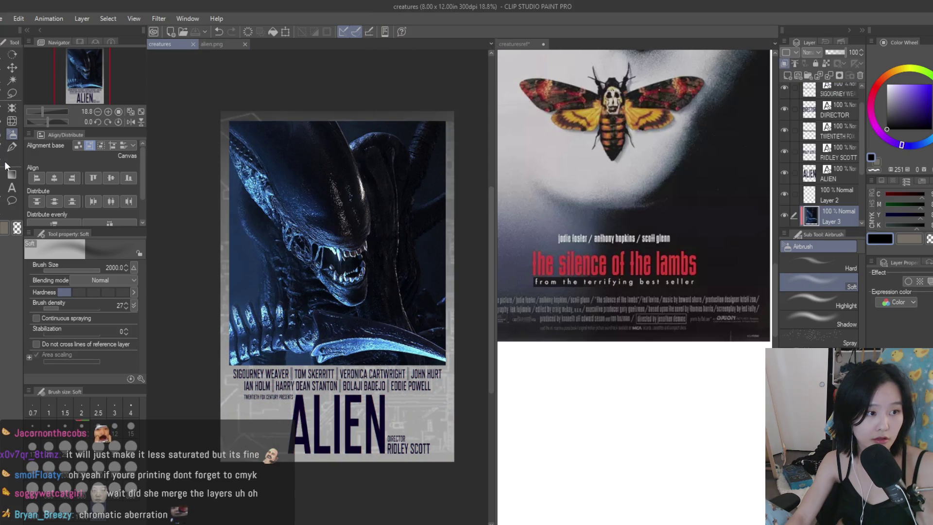
- Drag the monster-face image onto the creatures poster as a new layer and confirm its placement
left_click(13, 190)
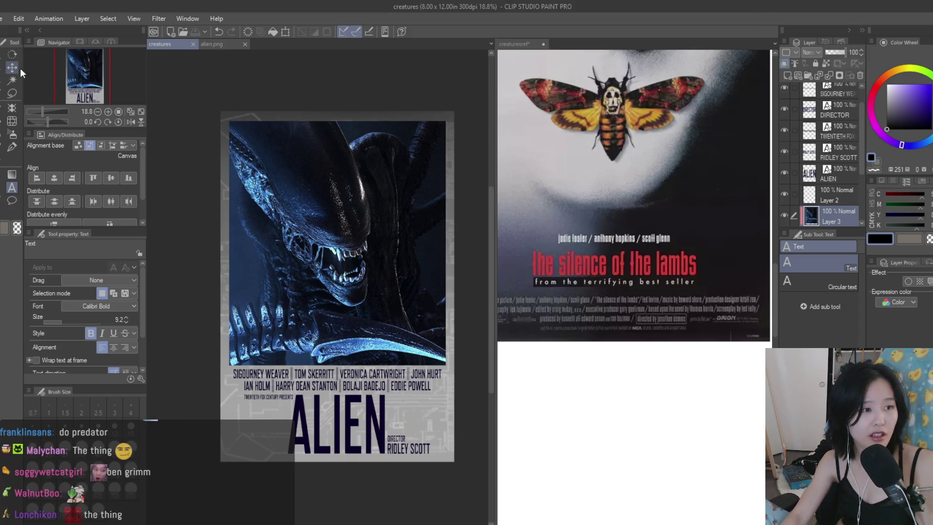
key("k")
left_click_drag(786, 165, 245, 127)
key("Return")
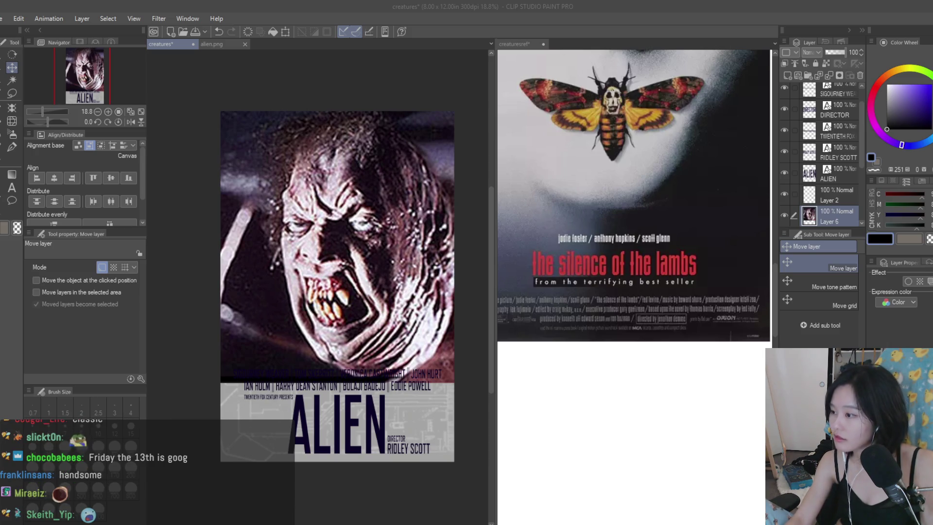
- Replace the monster face with The Thing artwork, undo an enlargement, and reposition it
left_click(860, 75)
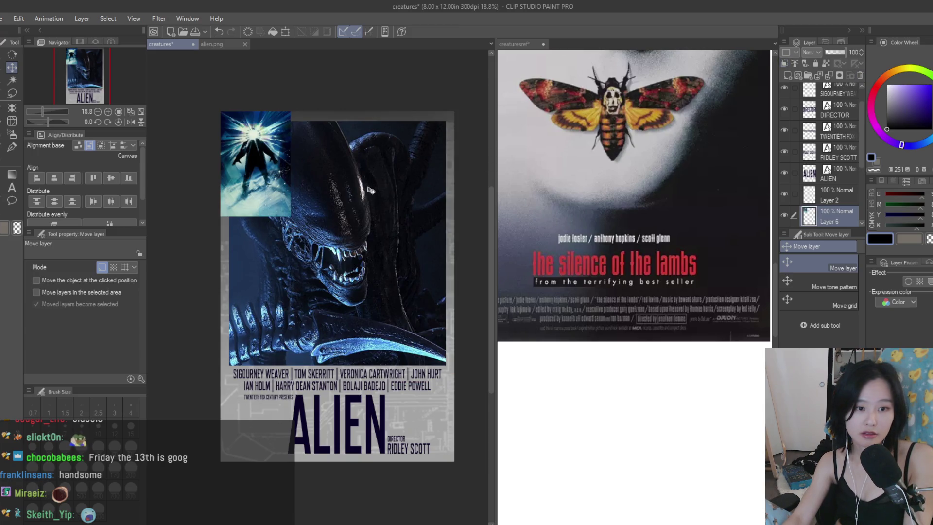
key("ctrl+t")
mouse_move(291, 216)
left_mouse_down()
mouse_move(455, 353)
mouse_move(452, 346)
left_mouse_up()
key("Return")
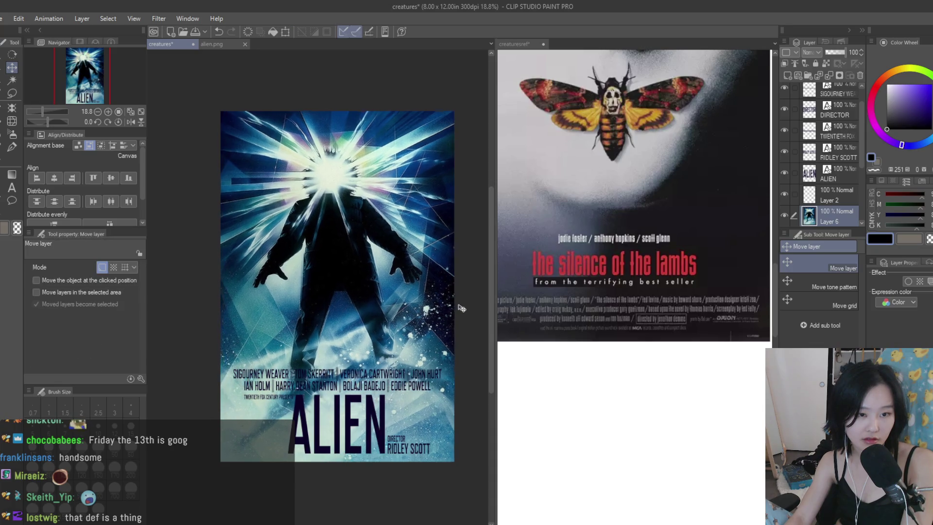
scroll(842, 158, "down", 3)
key("ctrl+z")
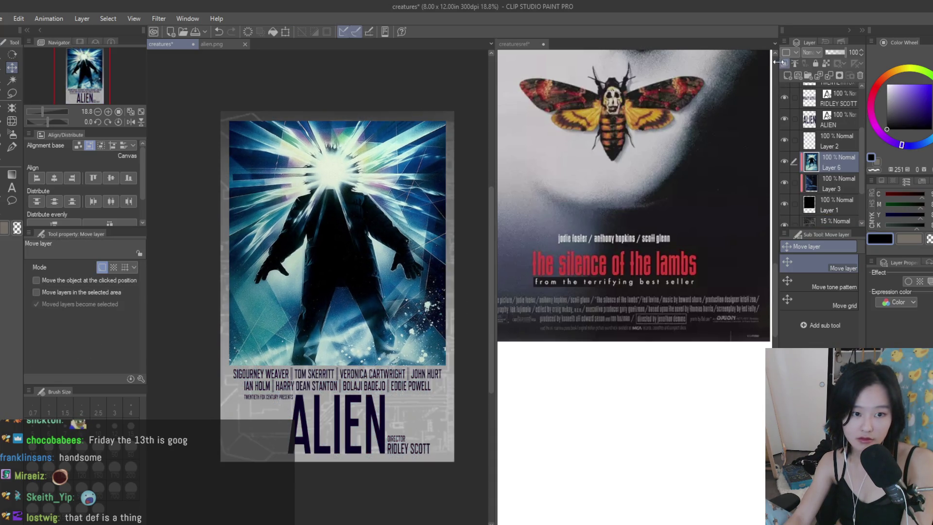
mouse_move(428, 171)
left_mouse_down()
mouse_move(435, 165)
mouse_move(432, 176)
left_mouse_up()
scroll(166, 282, "up", 1)
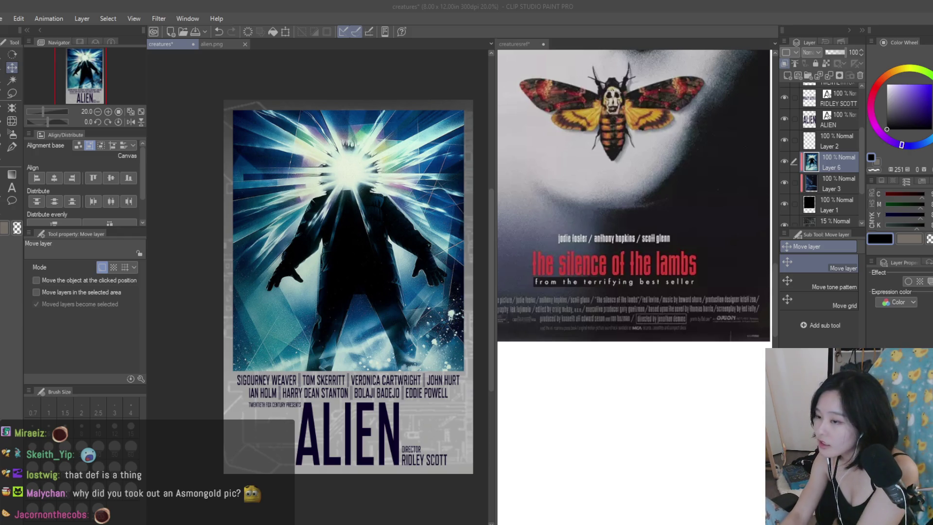
- Paste a creature image as Layer 7, delete it, and nudge The Thing artwork into place
key("ctrl+v")
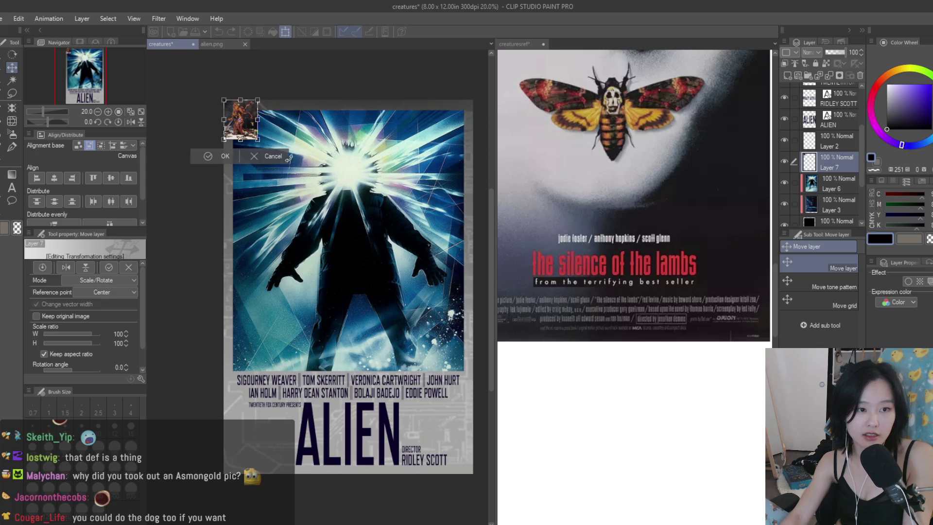
key("Return")
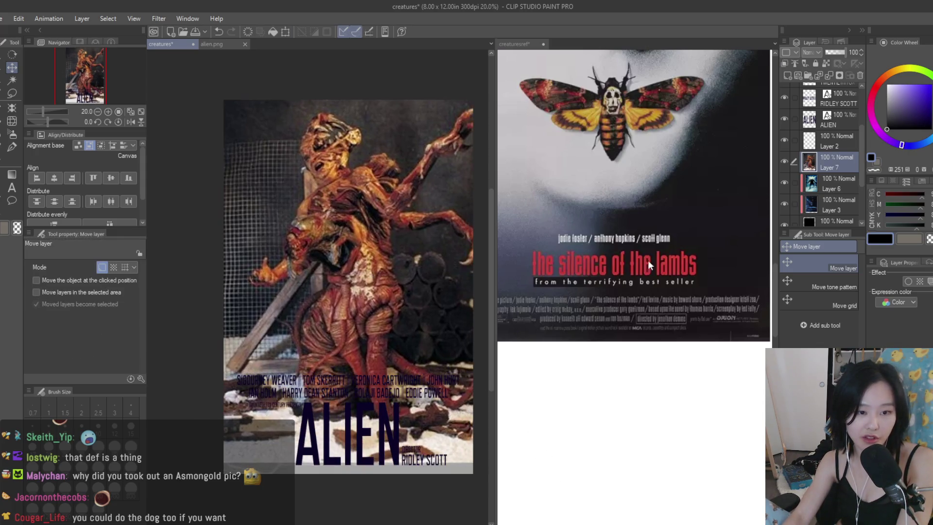
scroll(408, 198, "down", 2)
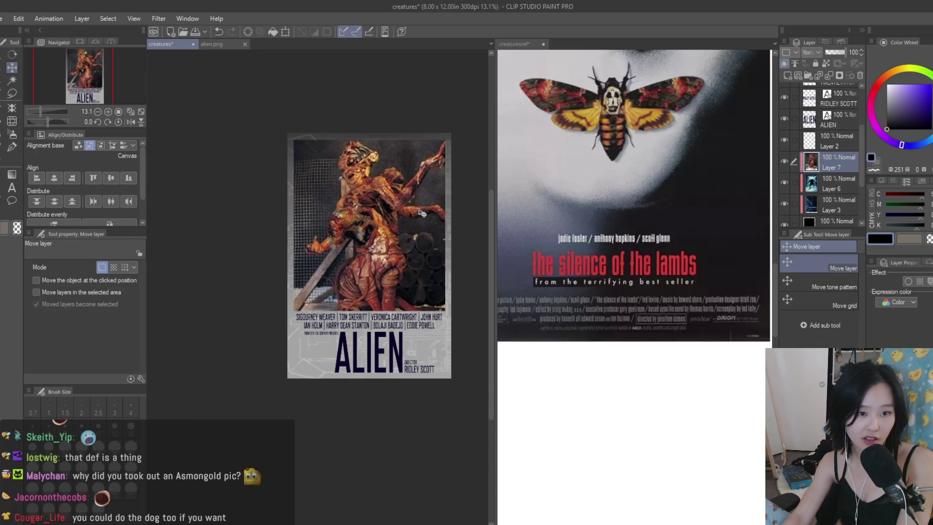
left_click(860, 75)
scroll(418, 187, "up", 3)
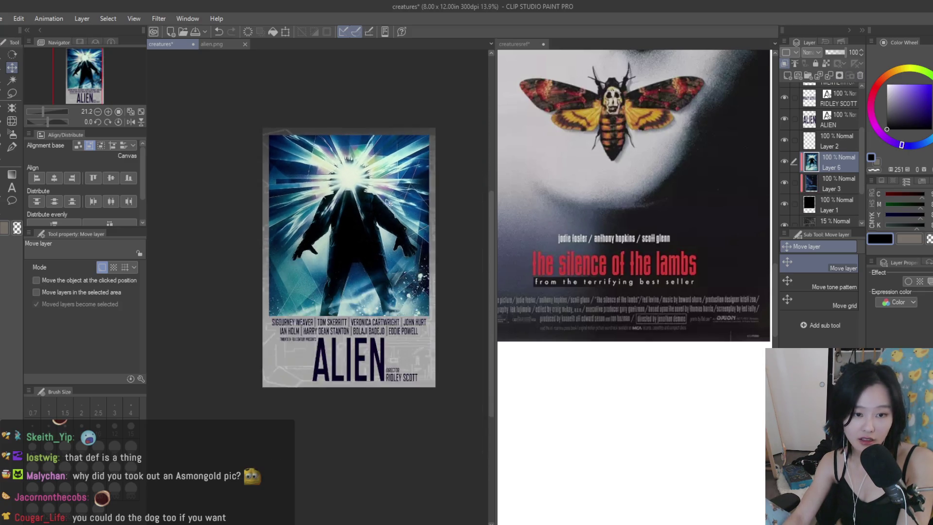
mouse_move(417, 187)
left_mouse_down()
mouse_move(422, 159)
mouse_move(420, 192)
mouse_move(425, 185)
mouse_move(432, 192)
left_mouse_up()
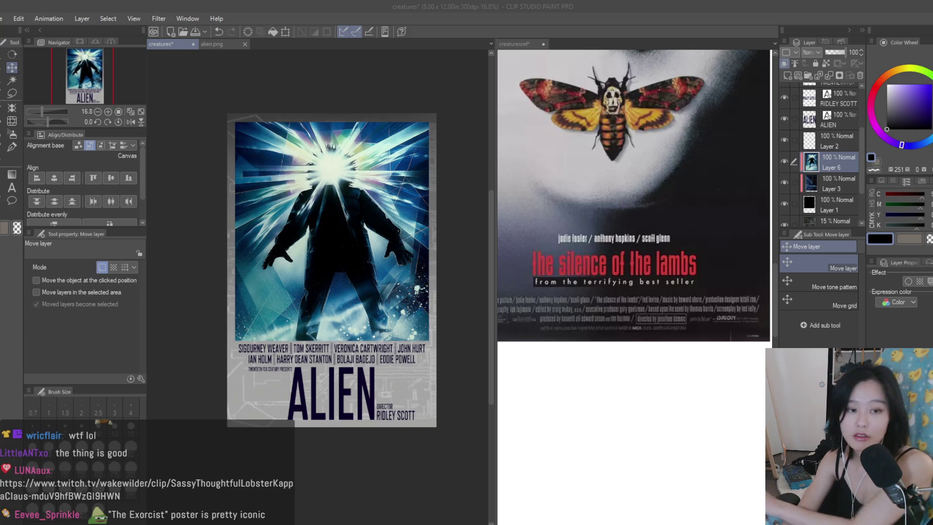
scroll(407, 236, "up", 1)
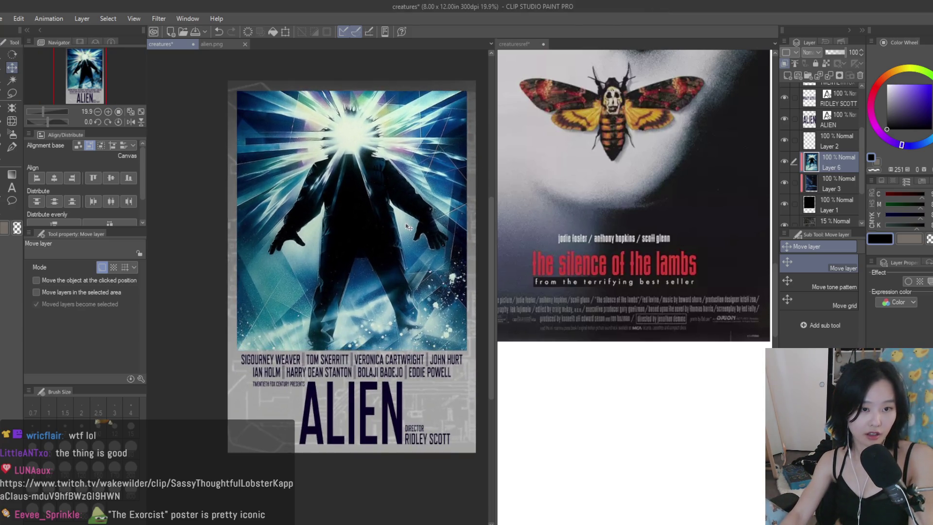
scroll(398, 250, "down", 2)
left_click_drag(389, 266, 386, 266)
scroll(348, 266, "up", 3)
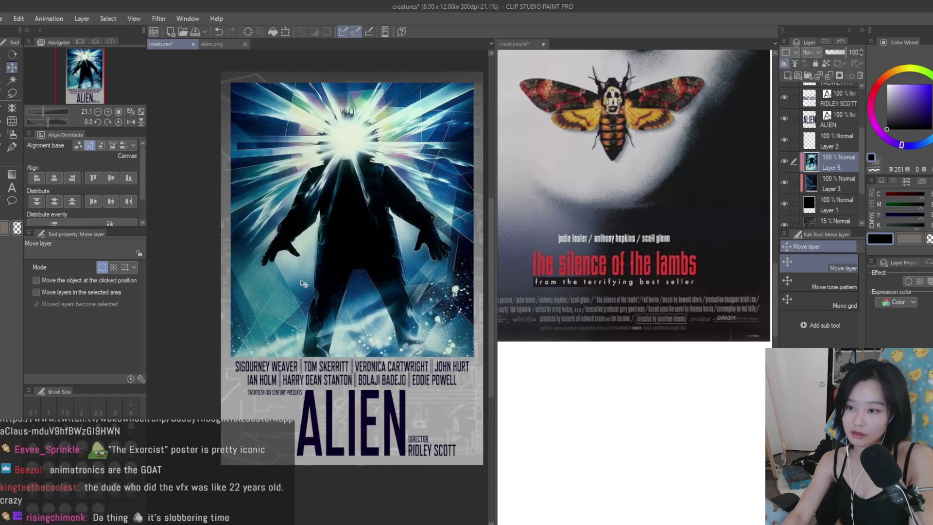
- Revert a trial THE THING edit on the original title and hide the ALIEN layer as a backup
key("t")
left_click(306, 384)
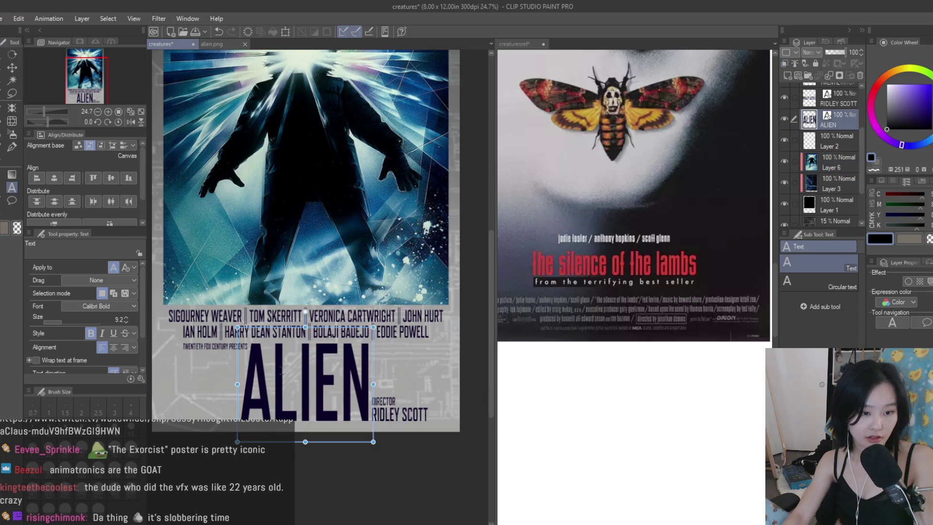
type("THE THING")
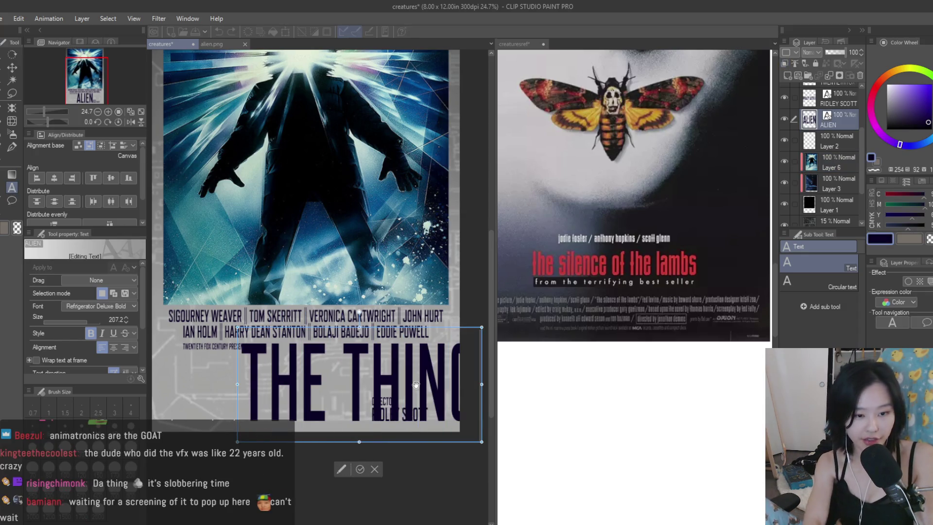
type("k")
left_click_drag(406, 384, 358, 384)
scroll(406, 374, "up", 1)
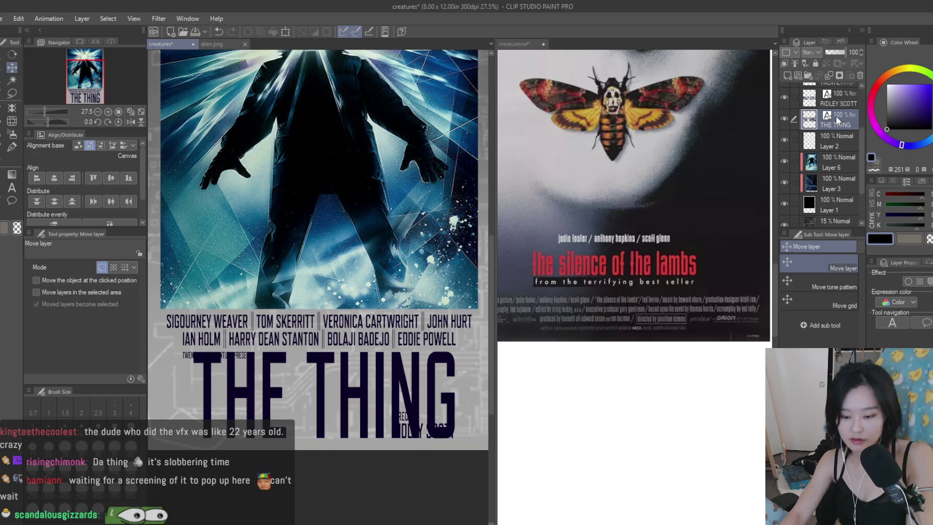
key("ctrl+z")
key("ctrl+z")
left_click(785, 139)
- Retype the duplicated title as THE THING and move it fully inside the poster
key("t")
left_click(337, 382)
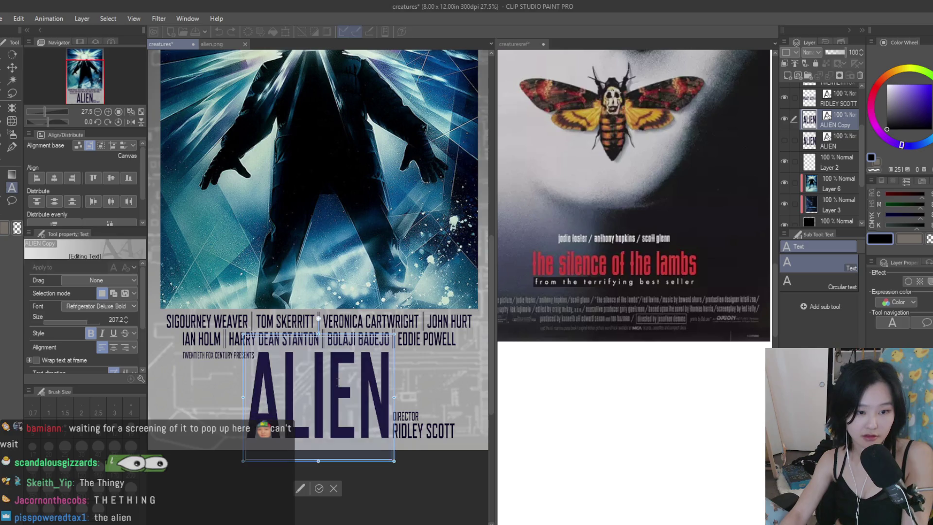
key("ctrl+a")
type("THE THING")
left_click(12, 67)
scroll(208, 292, "down", 1)
scroll(393, 354, "up", 1)
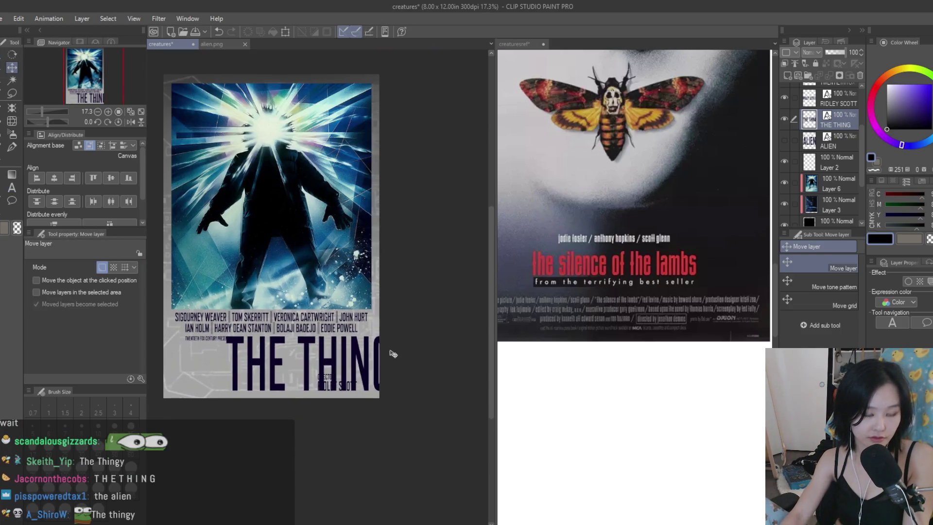
left_click_drag(366, 359, 333, 360)
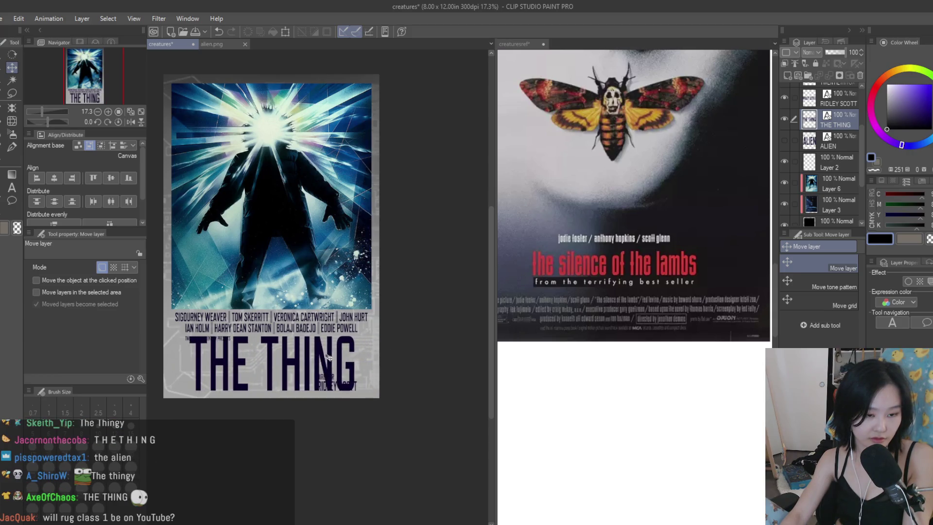
scroll(226, 375, "up", 2)
scroll(226, 375, "down", 2)
scroll(415, 324, "up", 1)
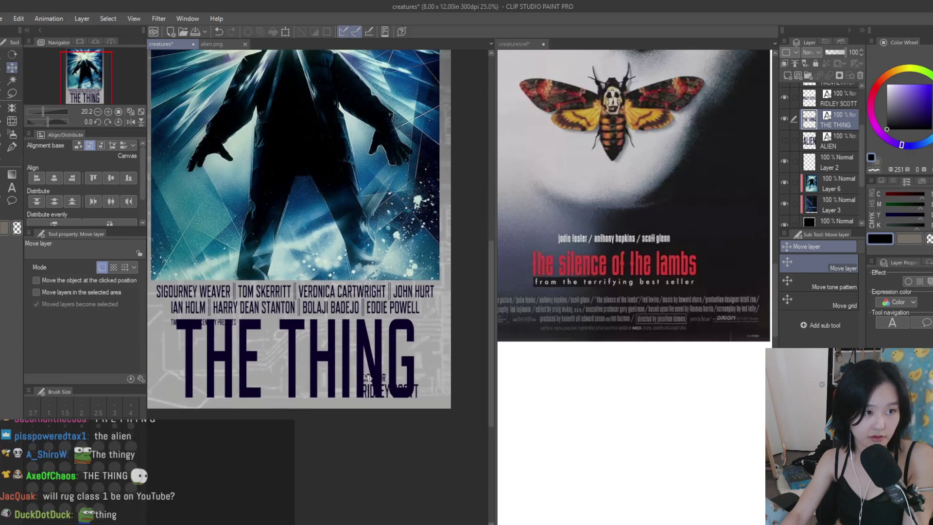
- Scale THE THING title down to 92%
key("ctrl+t")
left_click_drag(418, 306, 390, 326)
key("Return")
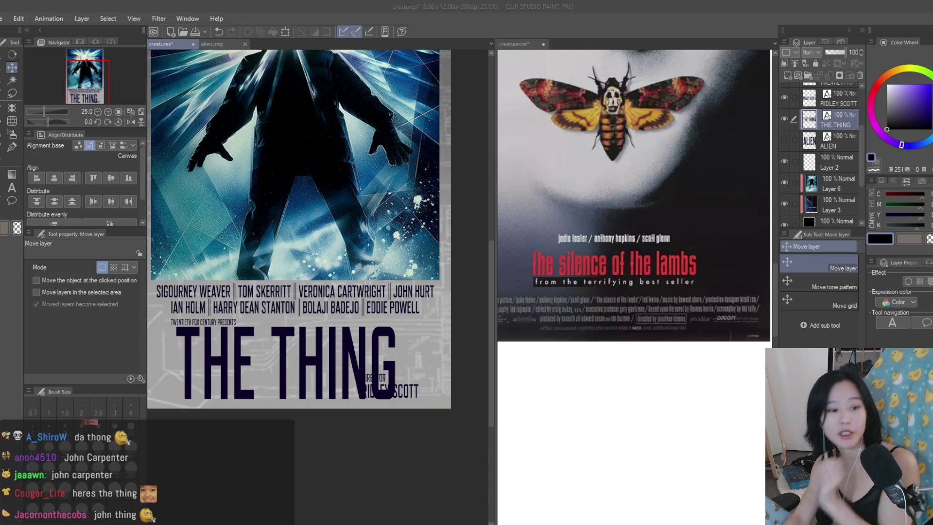
- Nudge THE THING title slightly to the right
key("t")
left_click(183, 319)
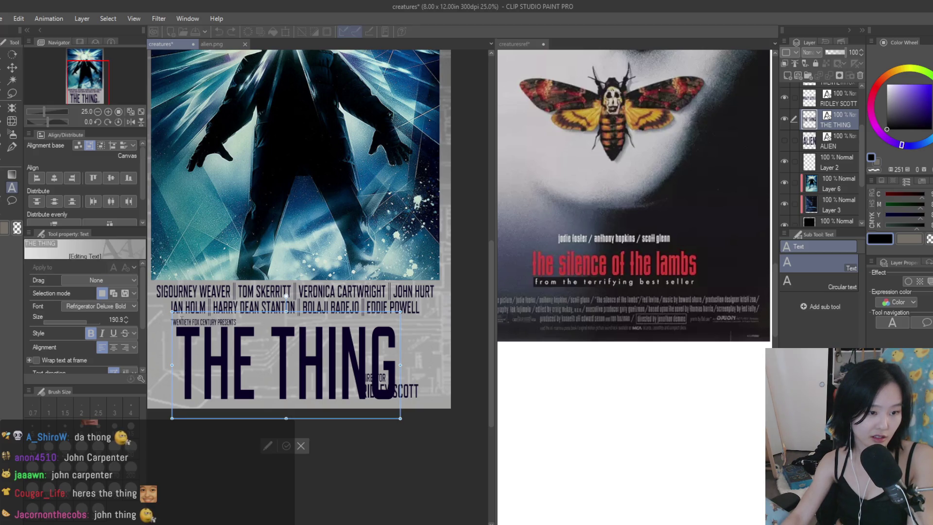
key("k")
scroll(311, 273, "down", 1)
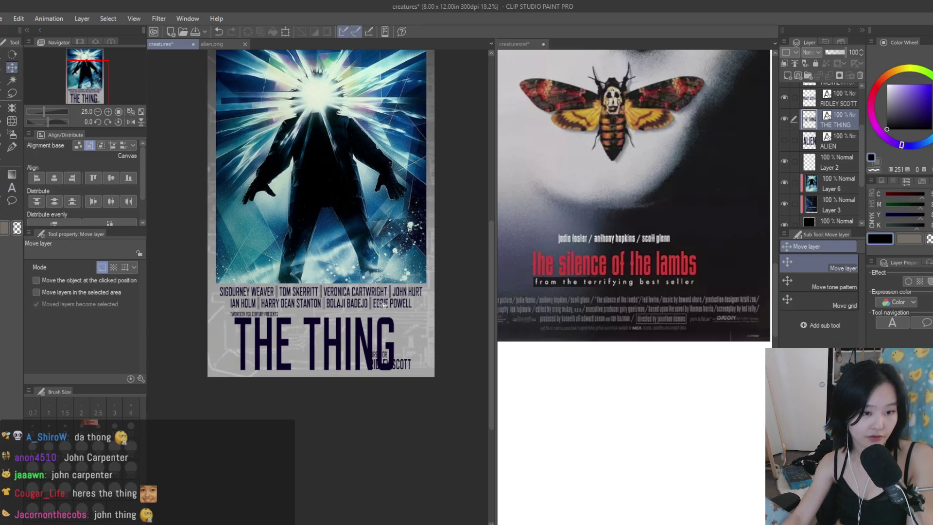
left_click_drag(311, 273, 318, 273)
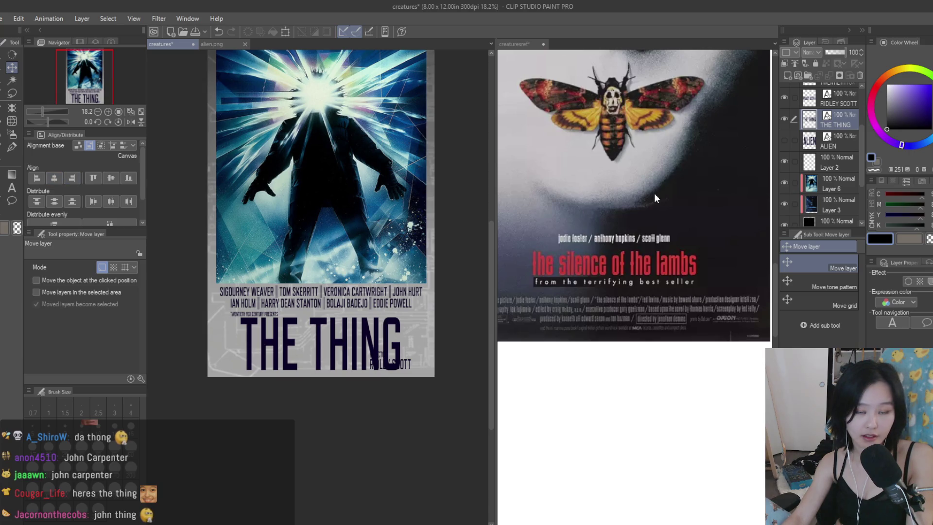
scroll(826, 185, "up", 3)
- Select the DIRECTOR credit layer, switching between the Text and Move layer tools
left_click(843, 139)
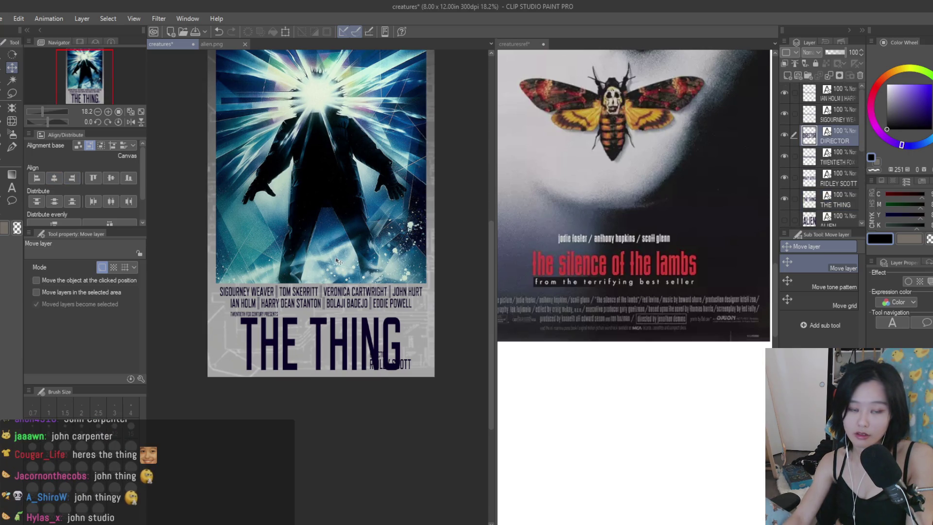
scroll(360, 318, "up", 1)
left_click(11, 187)
scroll(481, 393, "up", 1)
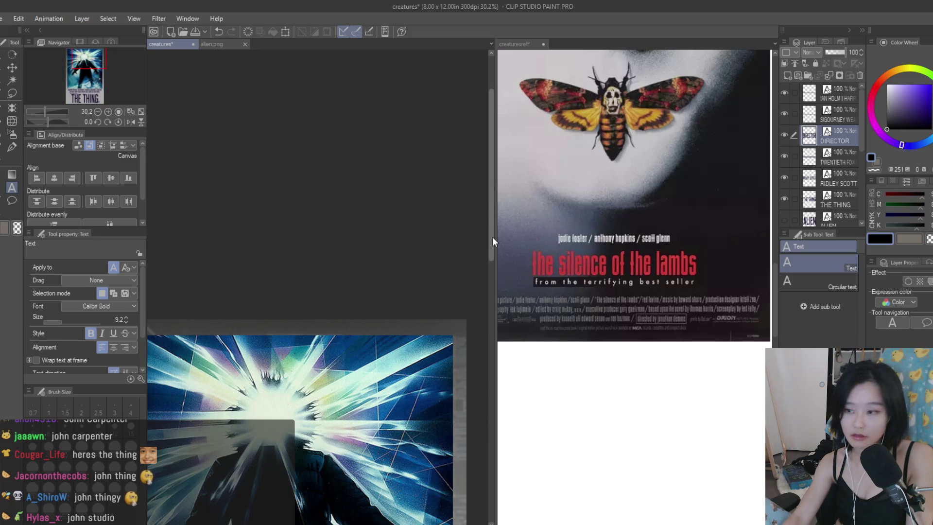
left_click(12, 68)
scroll(493, 311, "down", 10)
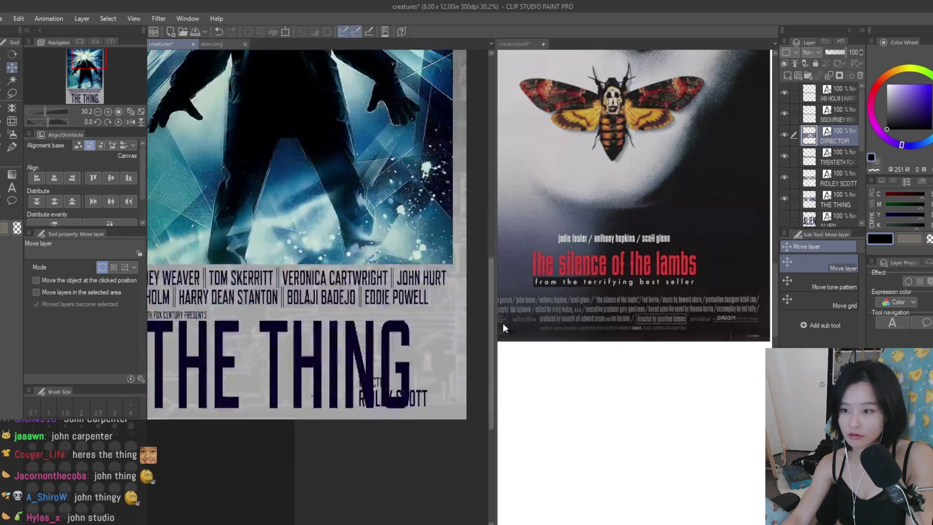
scroll(436, 383, "up", 1)
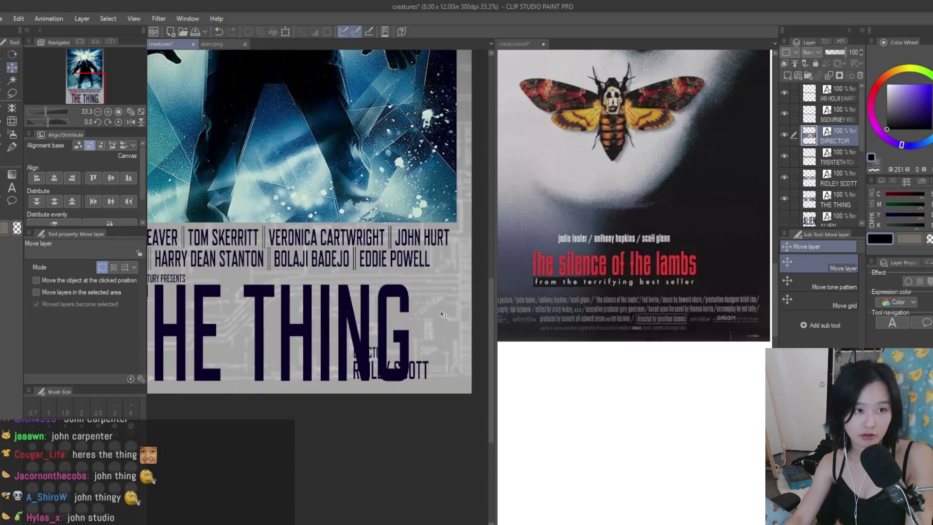
scroll(455, 292, "down", 3)
- Clear the selection, redo the title's rightward nudge, and save the poster as thething
key("ctrl+a")
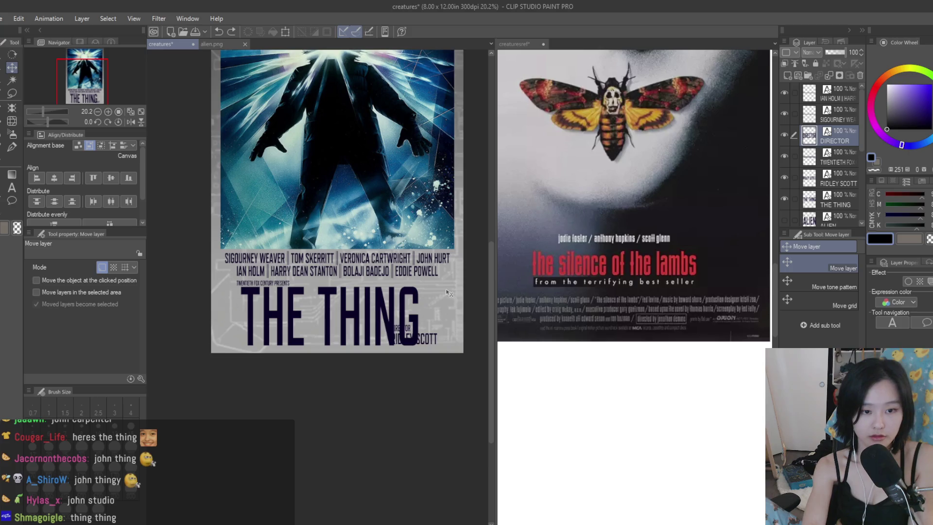
key("ctrl+d")
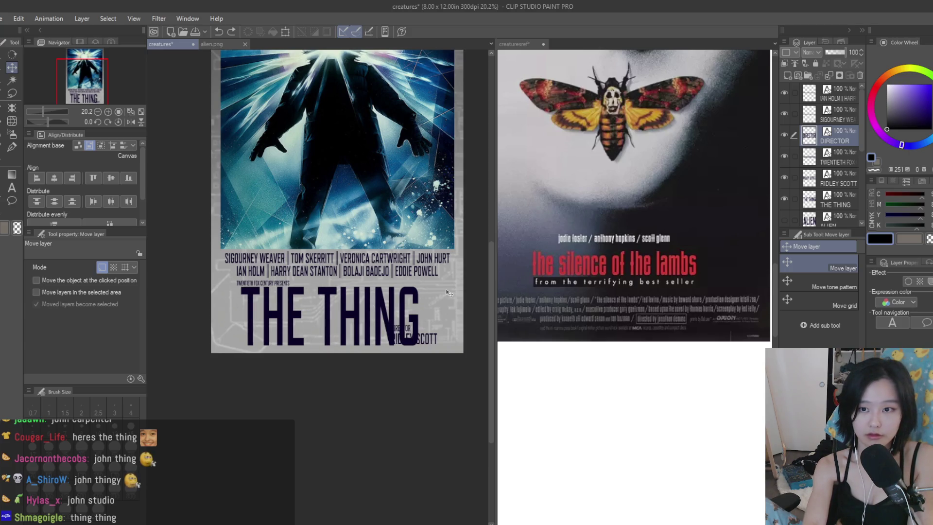
key("ctrl+y")
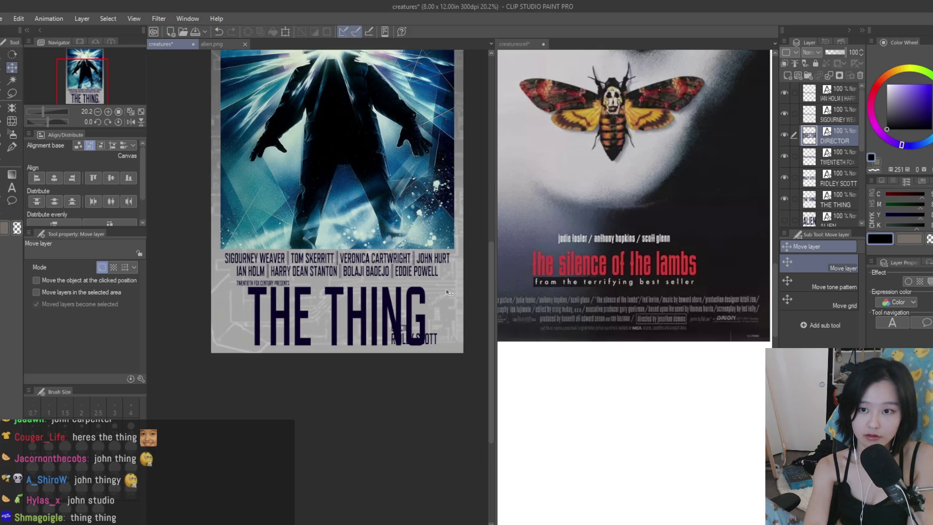
key("ctrl+s")
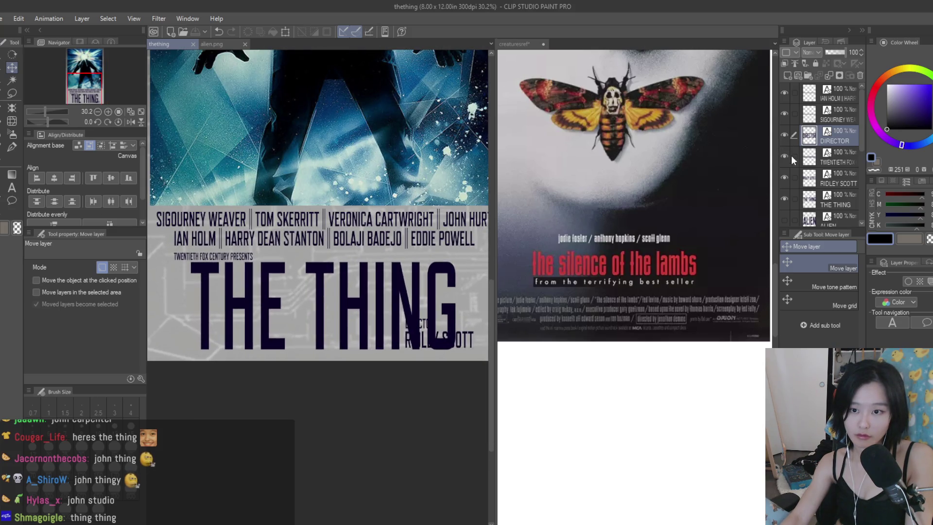
- Toggle THE THING title's visibility to compare, leaving it hidden
left_click(785, 198)
key("ctrl+shift+n")
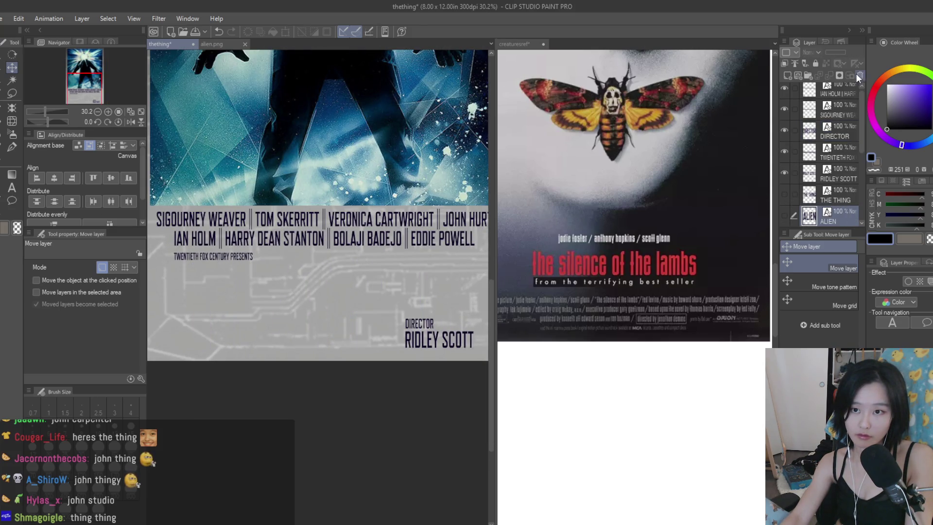
left_click(785, 194)
left_click(794, 194)
left_click(785, 197)
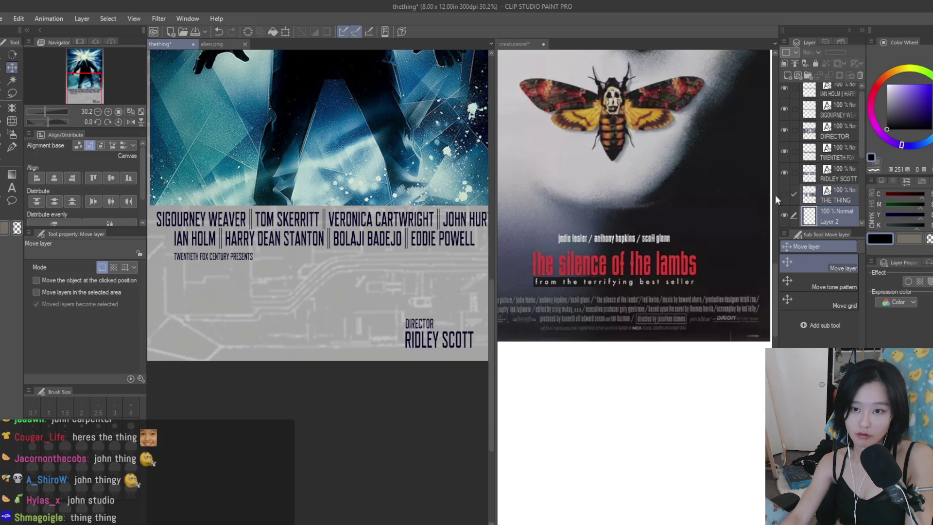
- Retype the RIDLEY SCOTT credit as JOHN CARPENTER and commit the edit
key("t")
left_click(411, 340)
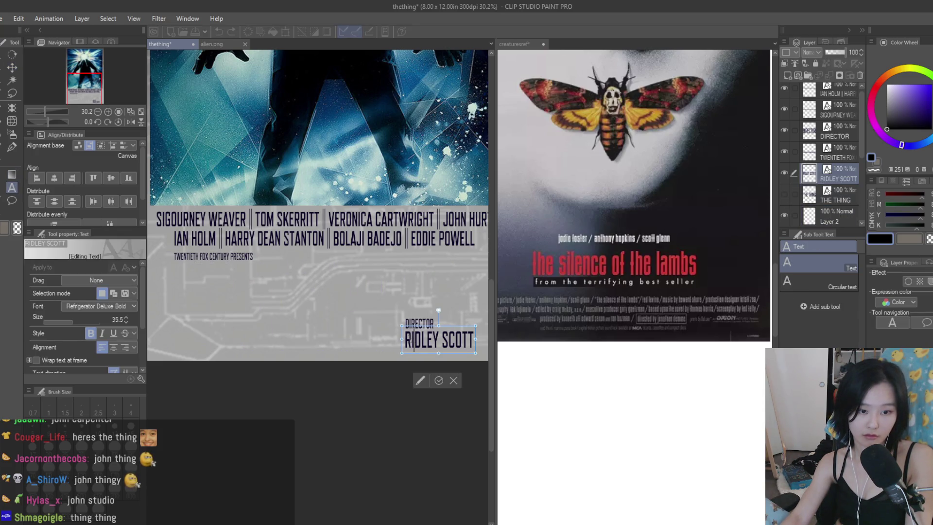
type("JOHN CARPENTER")
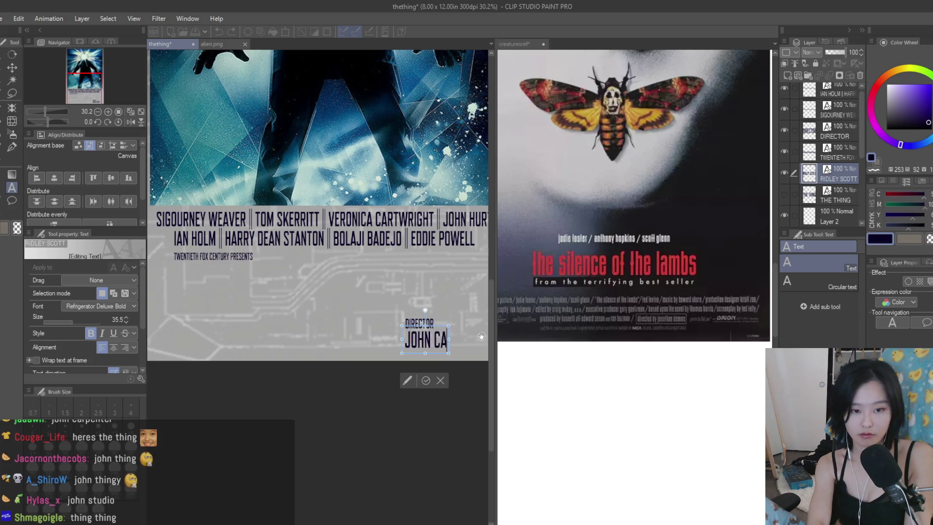
left_click(12, 67)
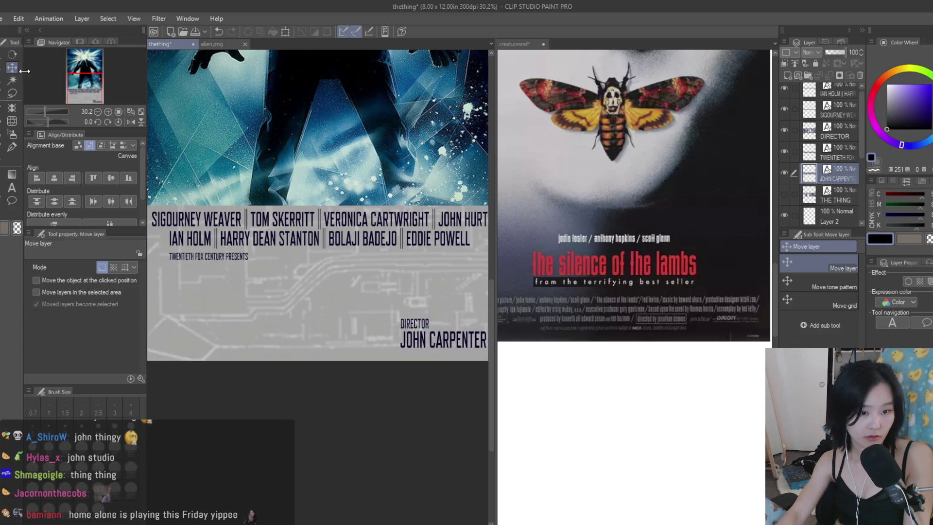
scroll(367, 338, "down", 2)
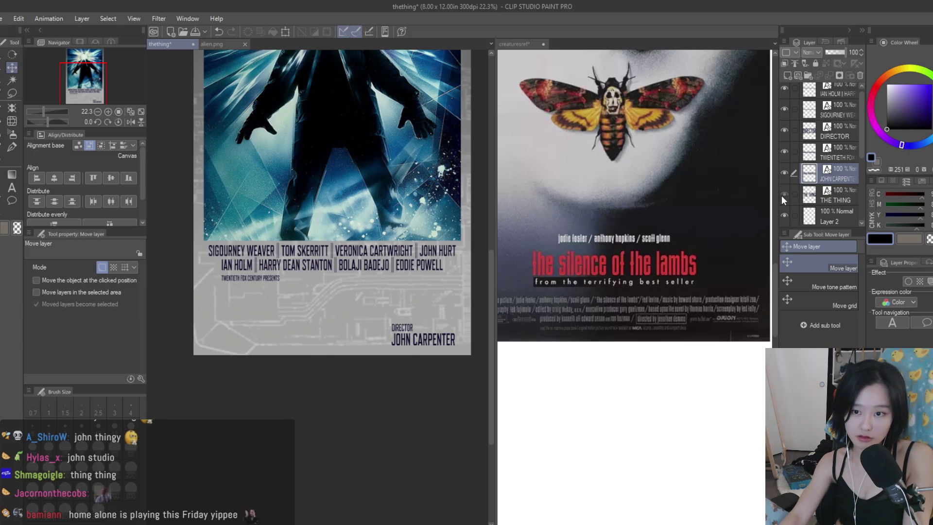
- Show THE THING title again and centre it horizontally on the poster
left_click(784, 194)
left_click(841, 194)
scroll(450, 269, "up", 1)
key("ctrl+t")
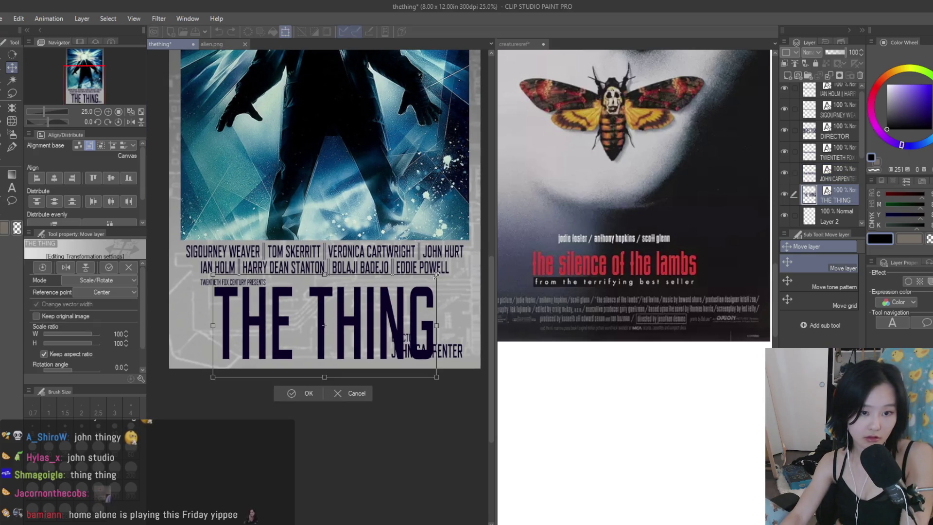
key("Return")
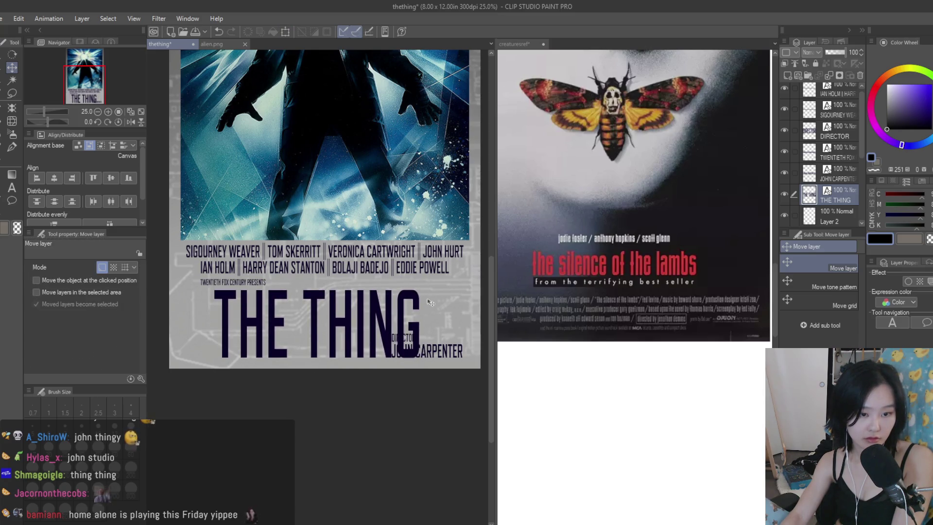
left_click(54, 179)
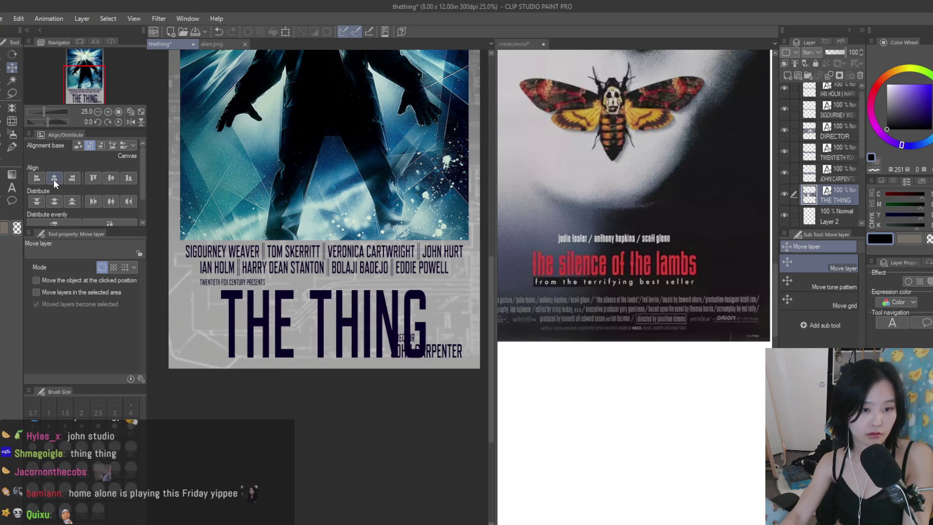
- Select the JOHN CARPENTER credit and shrink it slightly
left_click(838, 173)
left_click(844, 140, "ctrl")
scroll(381, 316, "down", 2)
scroll(381, 316, "up", 4)
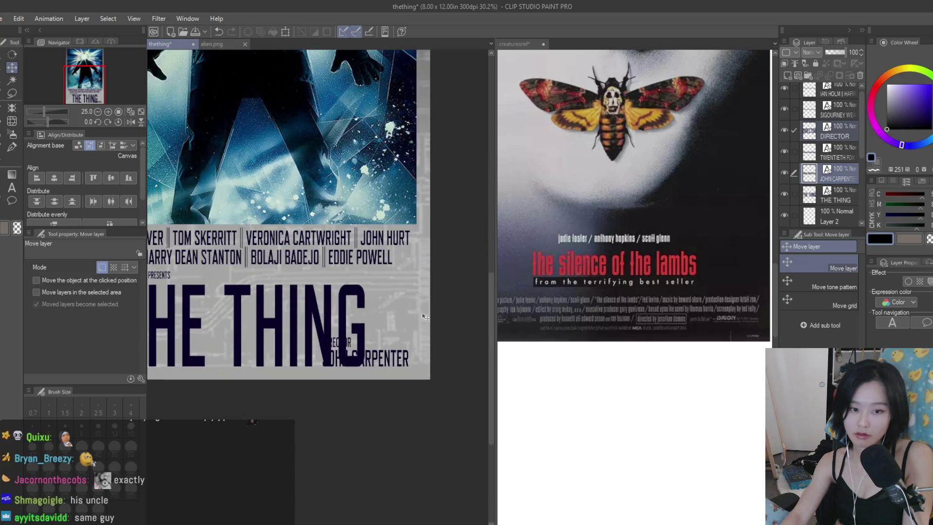
key("ctrl+t")
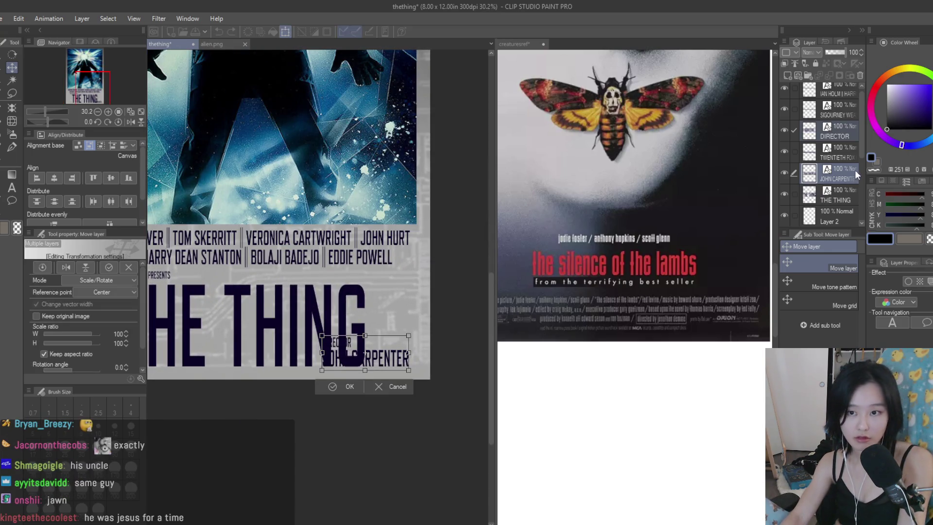
left_click(844, 131, "ctrl")
scroll(461, 334, "down", 2)
scroll(447, 340, "up", 2)
mouse_move(442, 358)
left_mouse_down()
mouse_move(427, 369)
mouse_move(436, 369)
mouse_move(362, 299)
mouse_move(449, 377)
mouse_move(462, 366)
mouse_move(449, 362)
left_mouse_up()
key("Return")
- Undo the resizing of the JOHN CARPENTER name
scroll(474, 373, "down", 2)
scroll(467, 374, "up", 2)
key("ctrl+t")
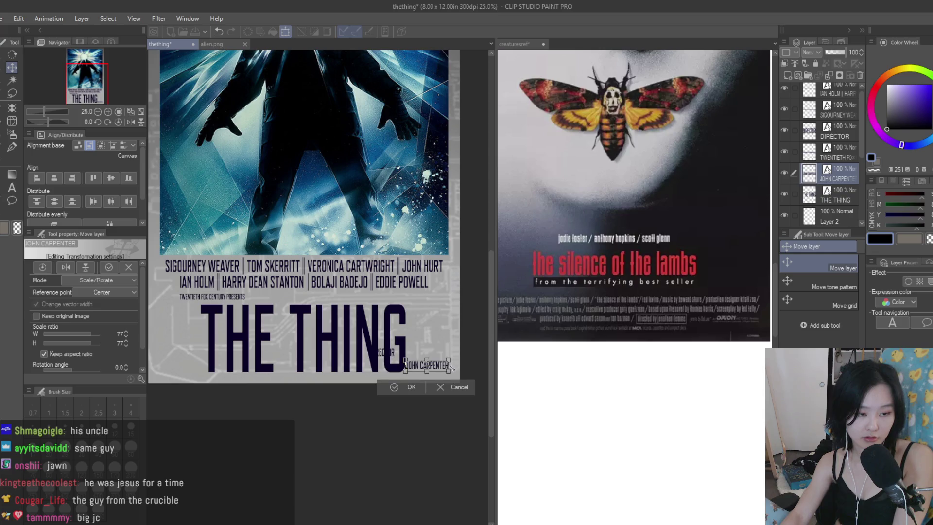
key("Return")
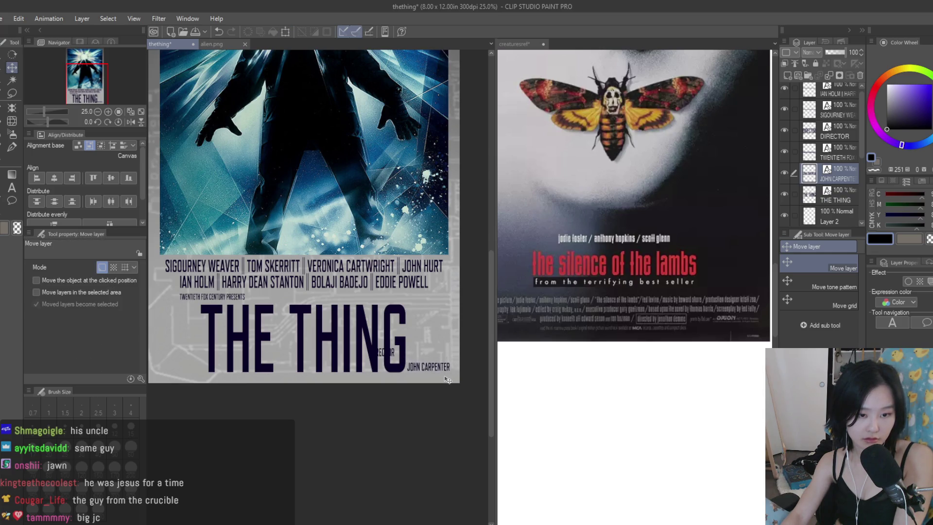
scroll(445, 379, "up", 2)
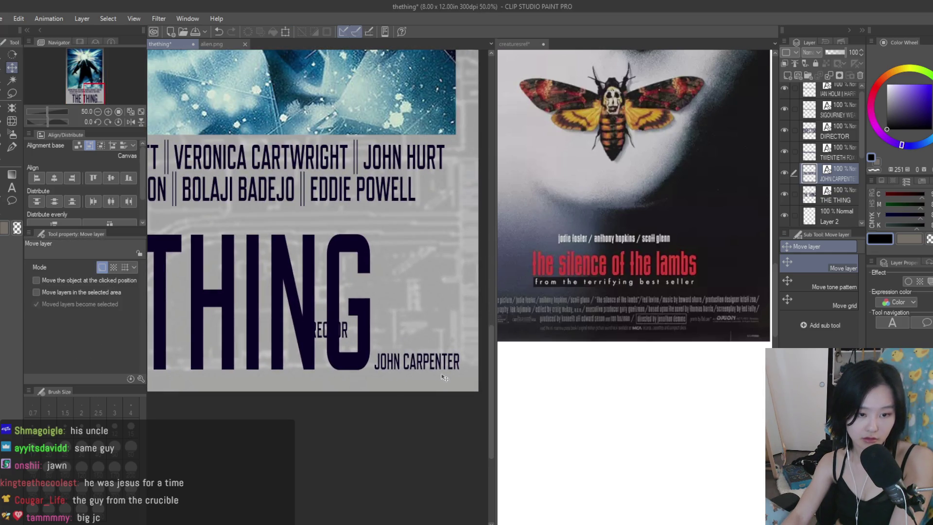
key("ctrl+z")
key("ctrl+z")
- Rotate JOHN CARPENTER -90° to run vertically and place it against the left of THE
scroll(443, 378, "down", 1)
key("ctrl+t")
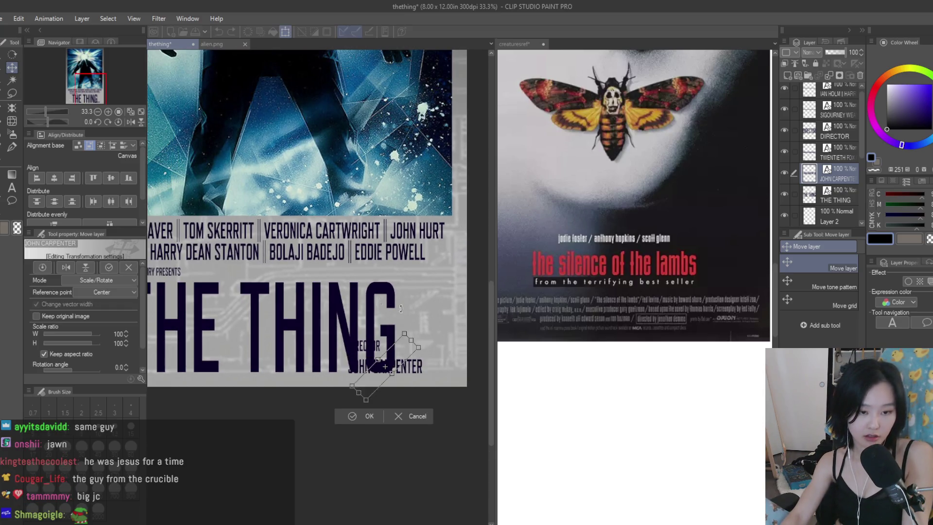
left_click_drag(408, 312, 361, 294)
key("Return")
mouse_move(412, 380)
left_mouse_down()
mouse_move(440, 337)
mouse_move(221, 347)
left_mouse_up()
scroll(438, 340, "down", 1)
scroll(298, 355, "down", 1)
scroll(298, 355, "up", 3)
left_click_drag(287, 316, 277, 314)
scroll(277, 314, "down", 1)
- Add 'S so the vertical credit reads JOHN CARPENTER'S
left_click(12, 188)
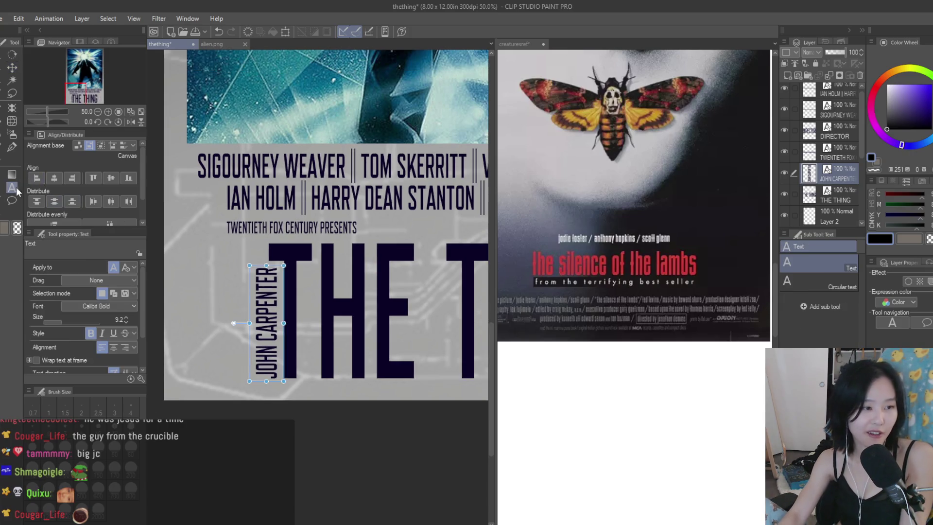
left_click(255, 272)
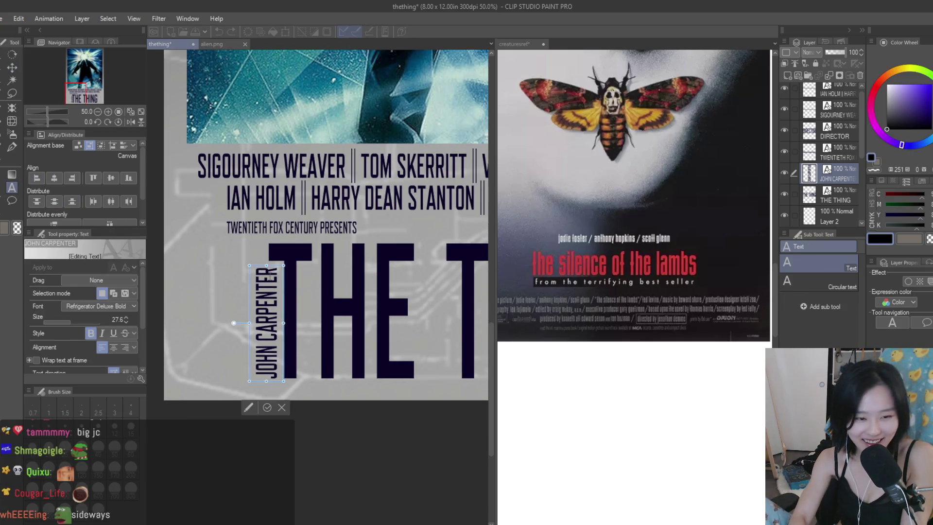
type("'s")
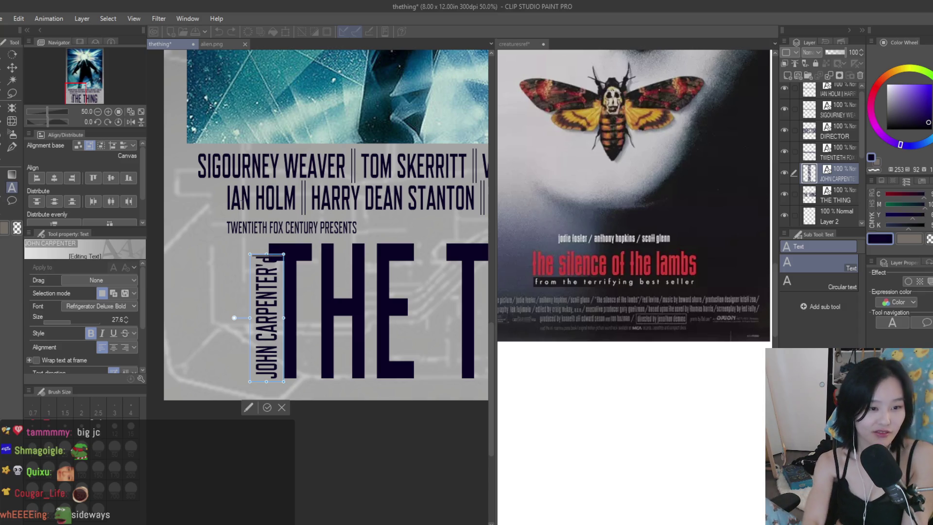
type("k")
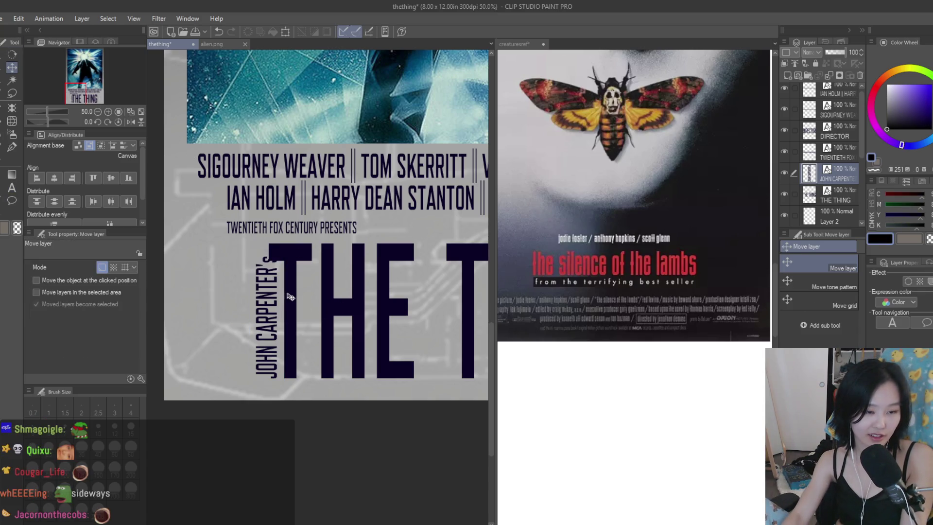
scroll(253, 292, "up", 1)
key("ctrl+t")
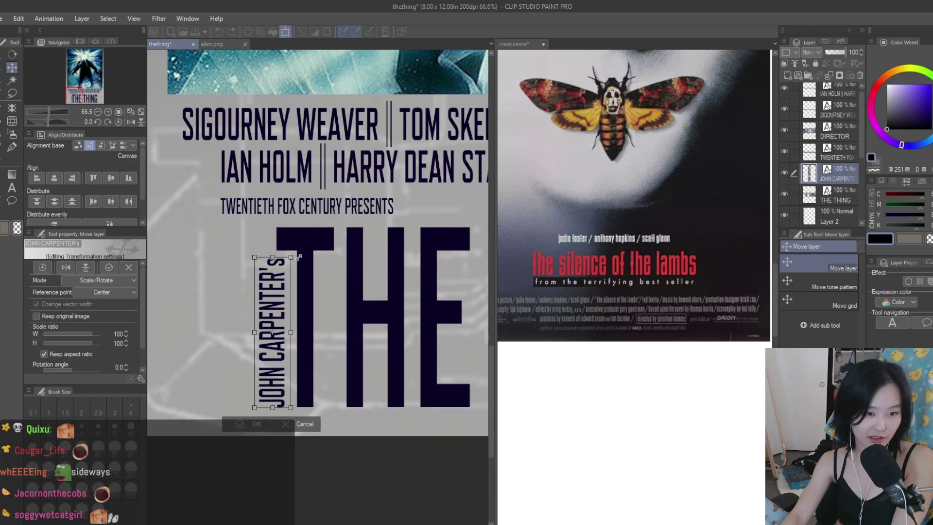
key("Return")
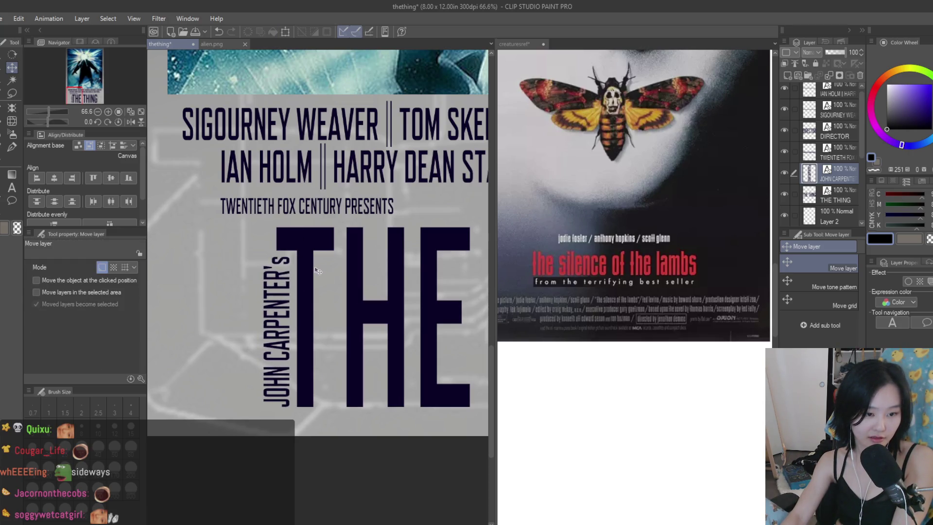
scroll(317, 270, "down", 3)
scroll(317, 292, "up", 1)
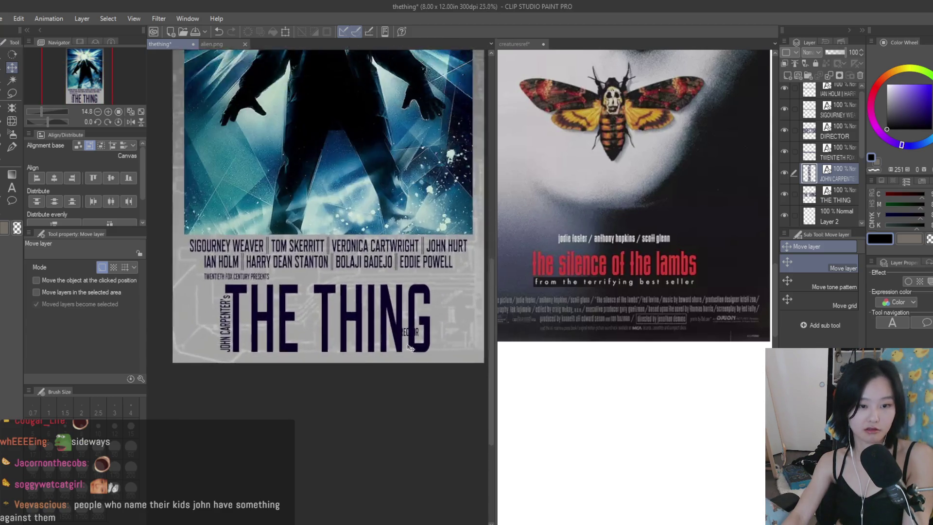
scroll(316, 292, "down", 2)
- Turn the DIRECTOR label vertical and place it beside JOHN CARPENTER'S
left_click(427, 291, "ctrl")
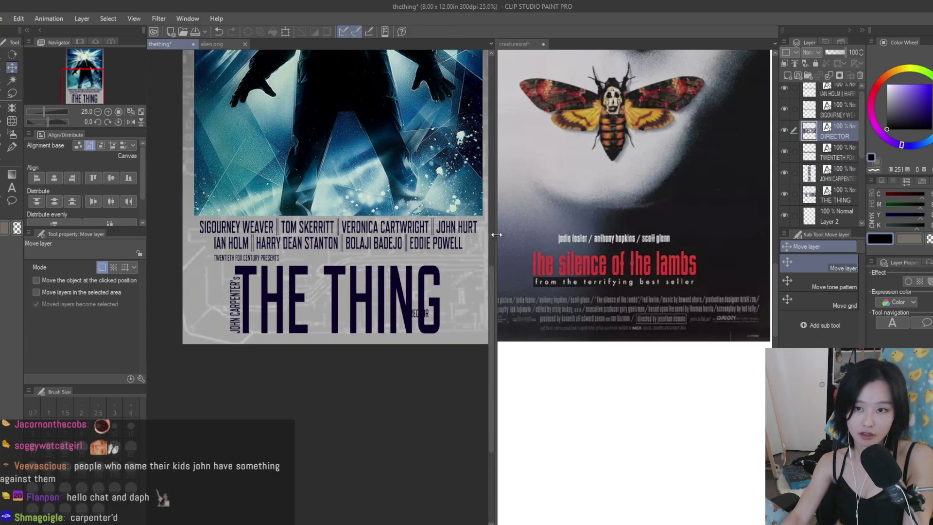
scroll(427, 288, "up", 1)
key("ctrl+t")
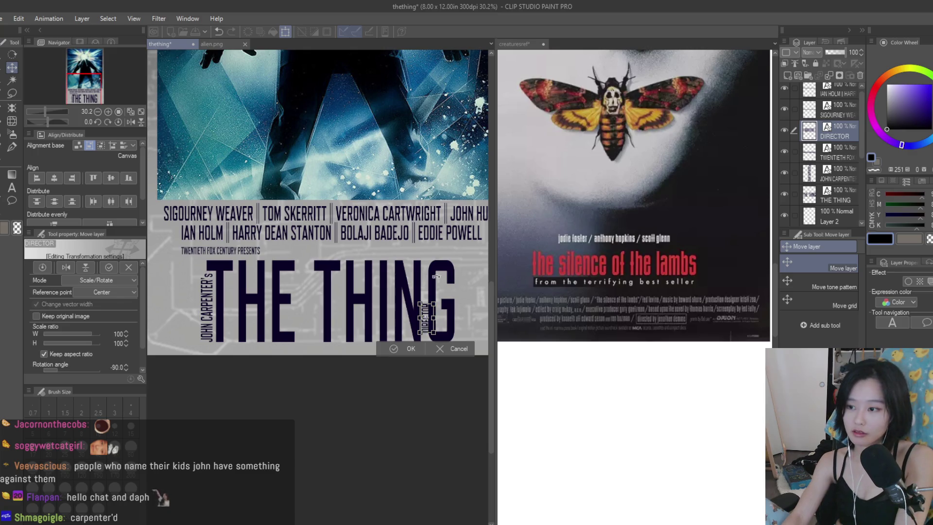
key("Return")
scroll(428, 292, "up", 1)
left_click_drag(365, 309, 299, 305)
- Shrink the vertical DIRECTOR label to sit neatly beside the name
scroll(300, 305, "up", 1)
scroll(300, 306, "up", 5)
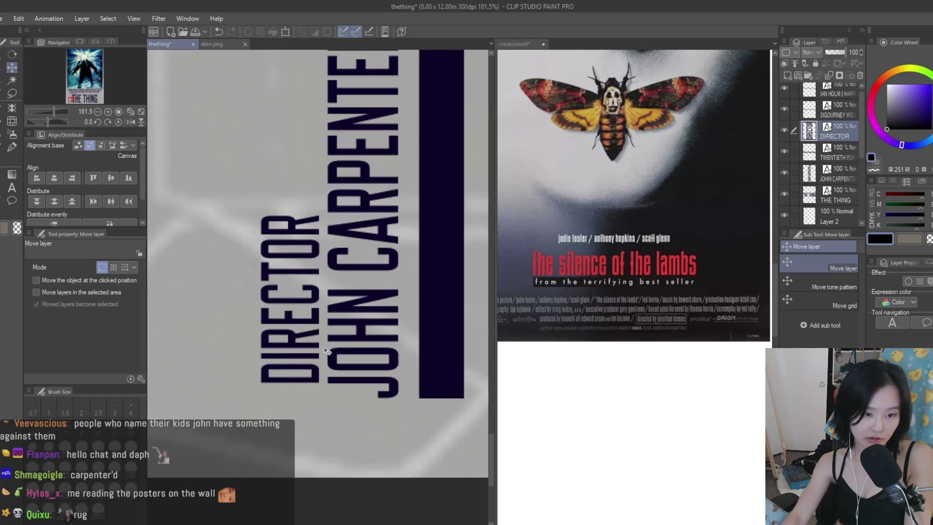
scroll(326, 351, "down", 7)
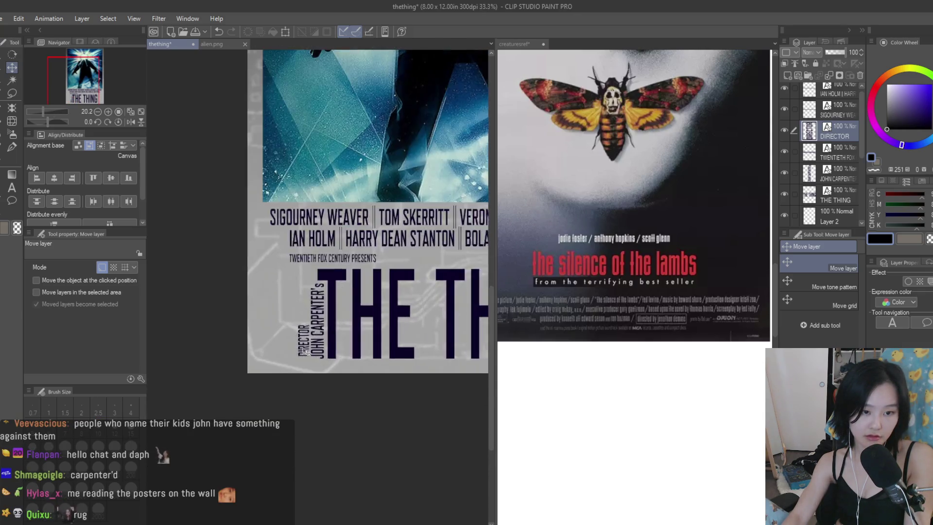
scroll(306, 353, "up", 3)
key("ctrl+t")
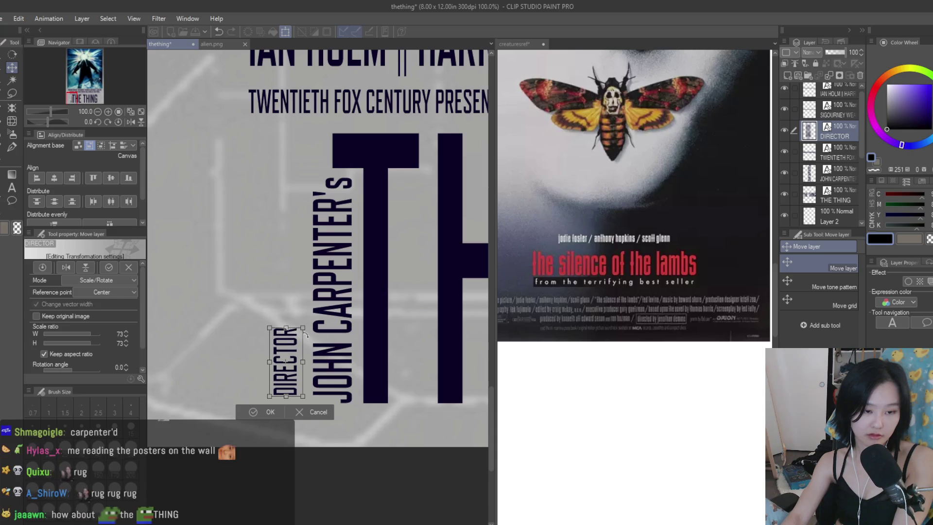
key("Return")
scroll(332, 354, "up", 2)
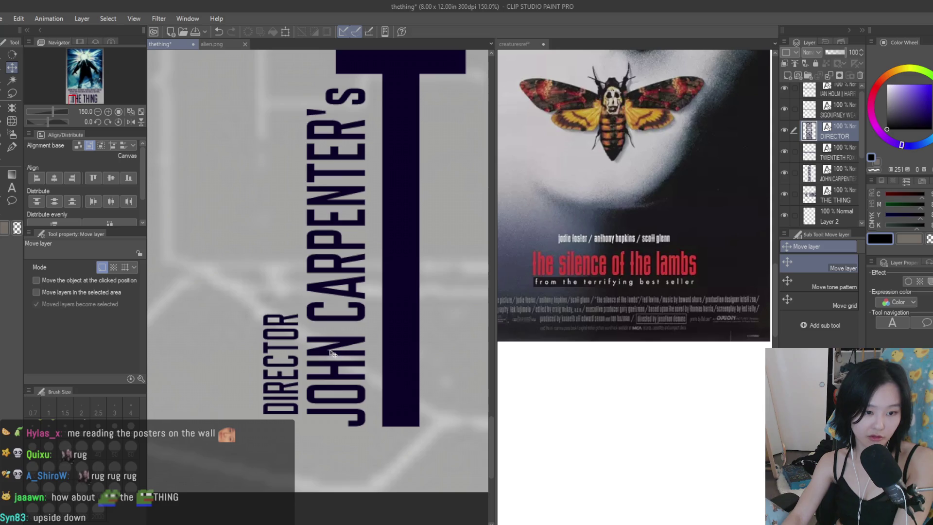
scroll(343, 389, "down", 5)
scroll(345, 392, "up", 2)
left_click(12, 188)
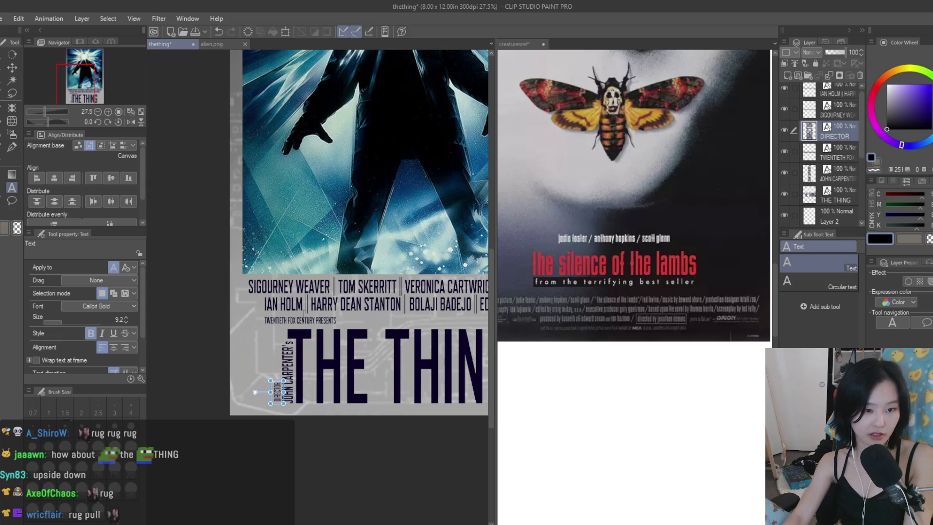
left_click(312, 320)
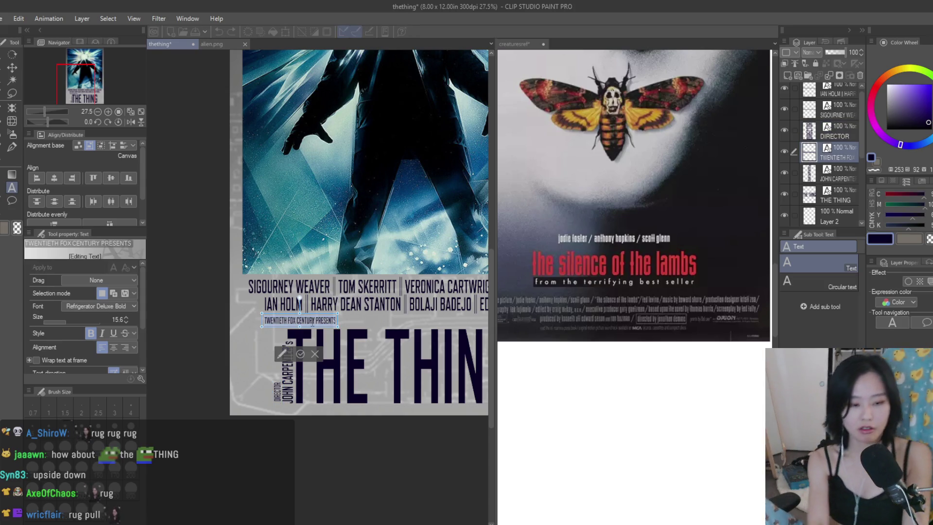
- Retype the studio line as UNIVERSAL PICTURE PRESENTS
key("ctrl+a")
type("UNIVERSAL PICTURE PRESENTS")
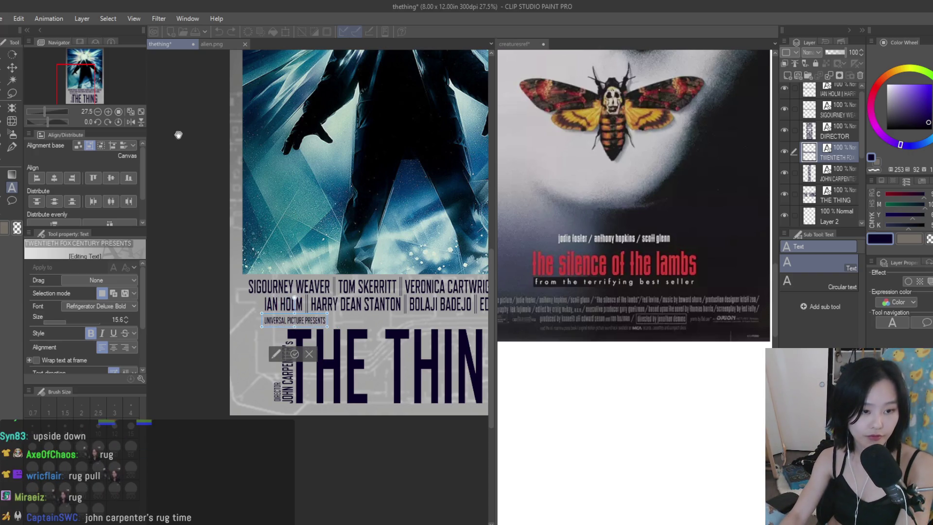
left_click(16, 68)
scroll(309, 350, "up", 1)
- Move the studio line to sit just below the IAN HOLM cast row
left_click_drag(330, 349, 357, 347)
scroll(396, 358, "down", 3)
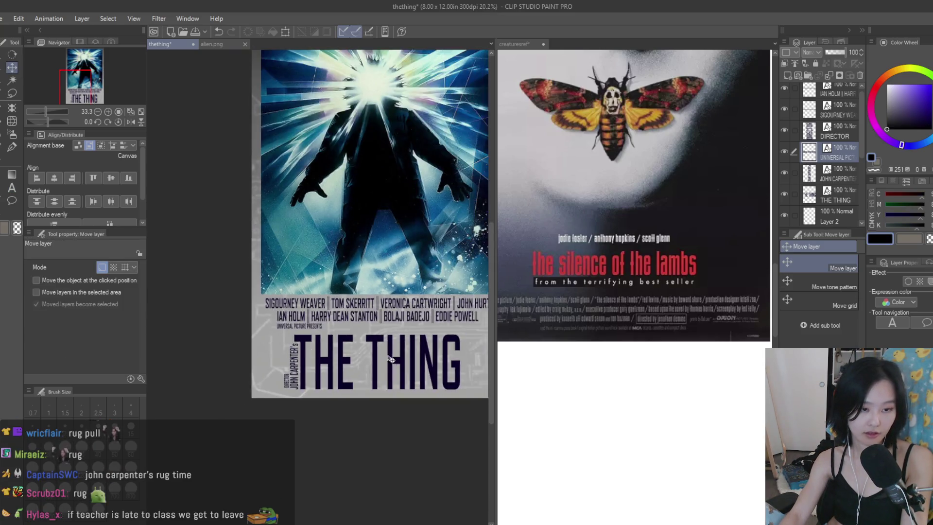
scroll(396, 358, "up", 2)
scroll(306, 352, "down", 2)
scroll(306, 352, "up", 2)
mouse_move(278, 346)
left_mouse_down()
mouse_move(468, 350)
mouse_move(241, 346)
left_mouse_up()
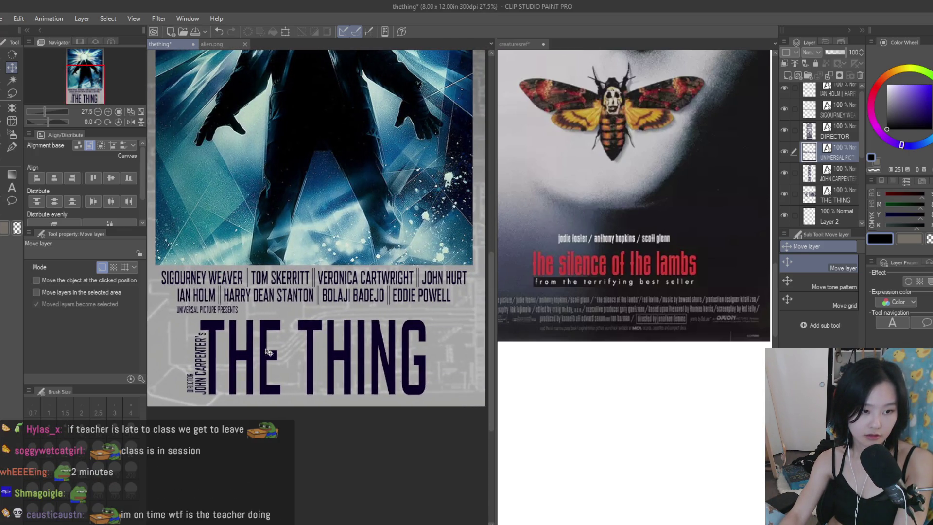
left_click_drag(242, 296, 330, 323)
scroll(330, 324, "up", 2)
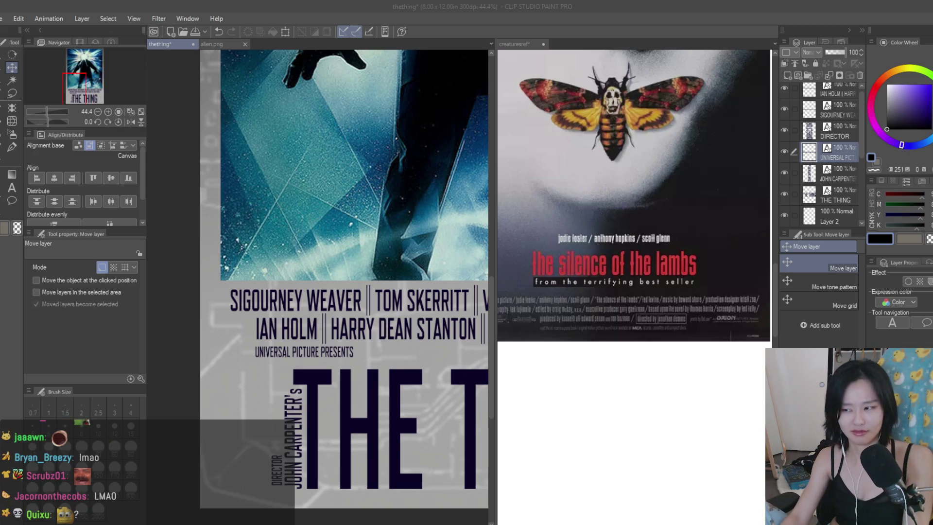
- Replace the first cast row's text with KURT RUSSEL through RICHARD MASUR, fixing the MASUR typo
key("t")
left_click(252, 300)
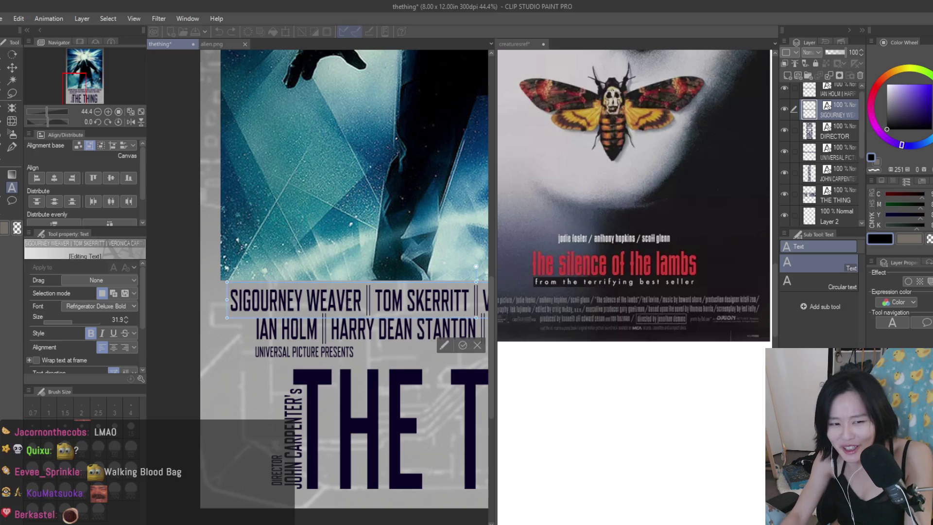
key("ctrl+a")
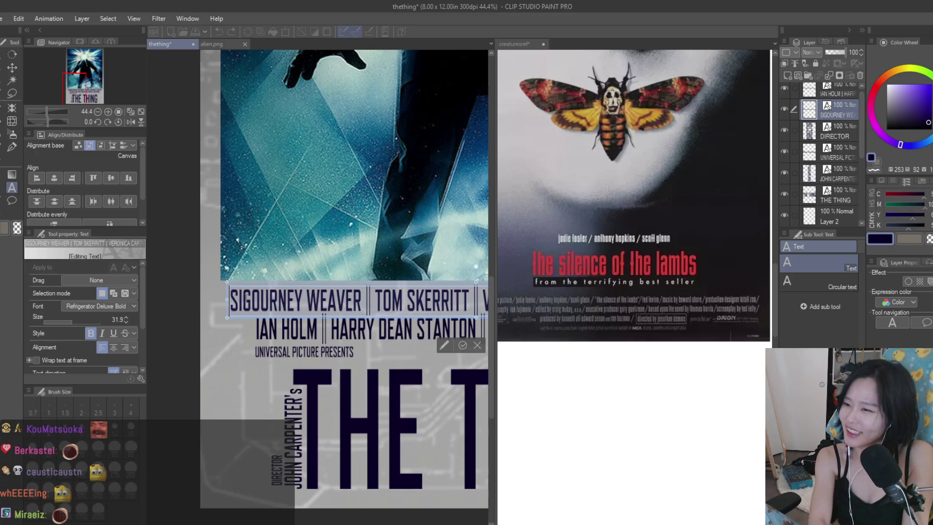
key("BackSpace")
type("KURT")
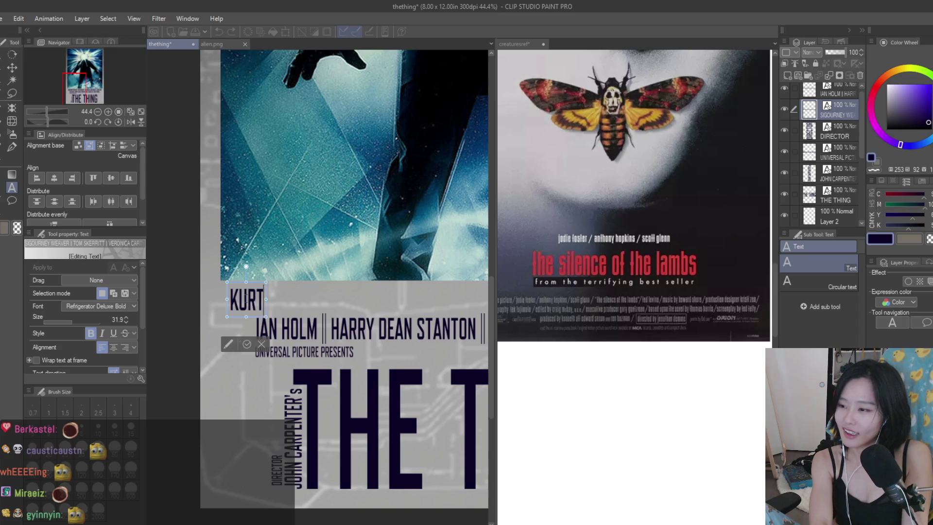
type(" RUSSEL |")
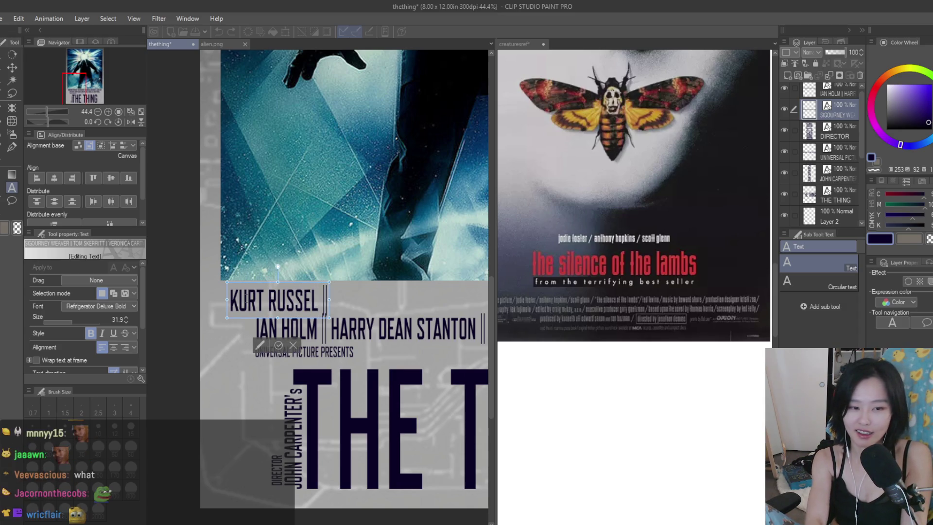
type(" KE")
type("ITH DAVID")
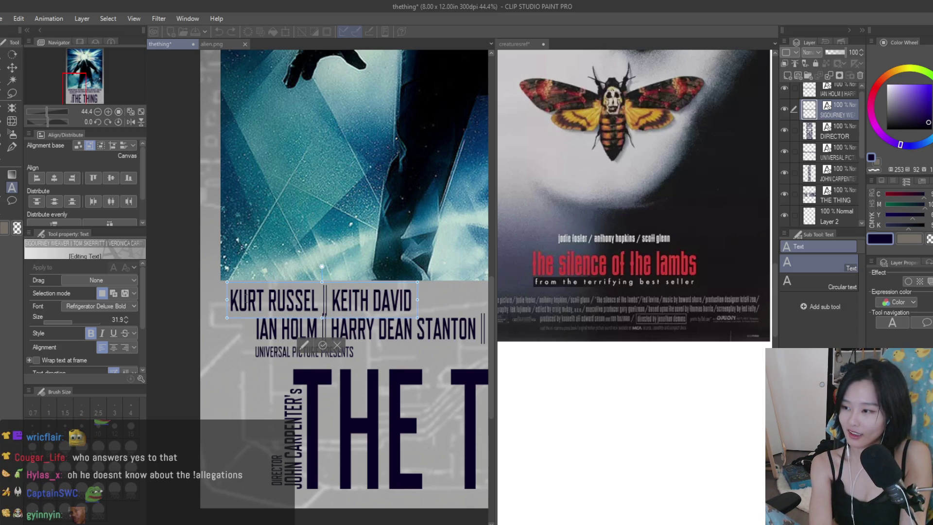
type(" | WILFORD BRIML")
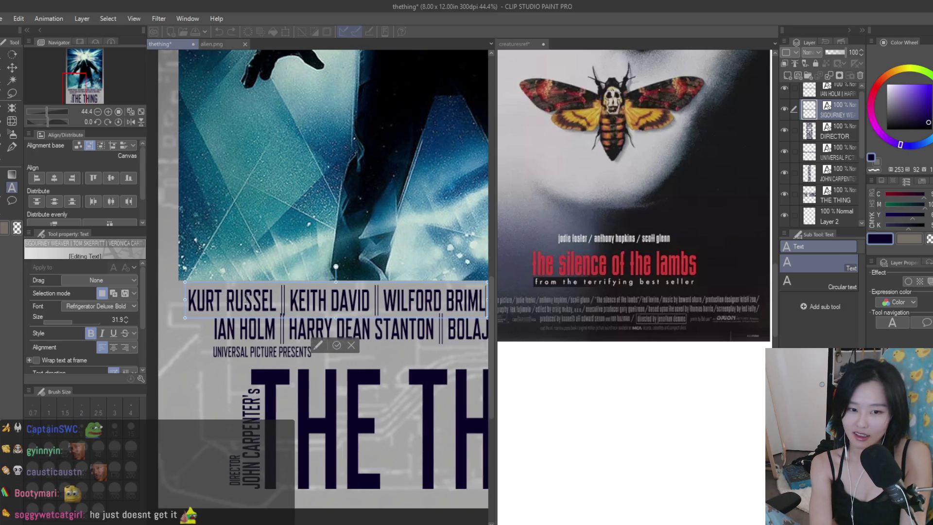
type("EY | RICHARD MSAUR")
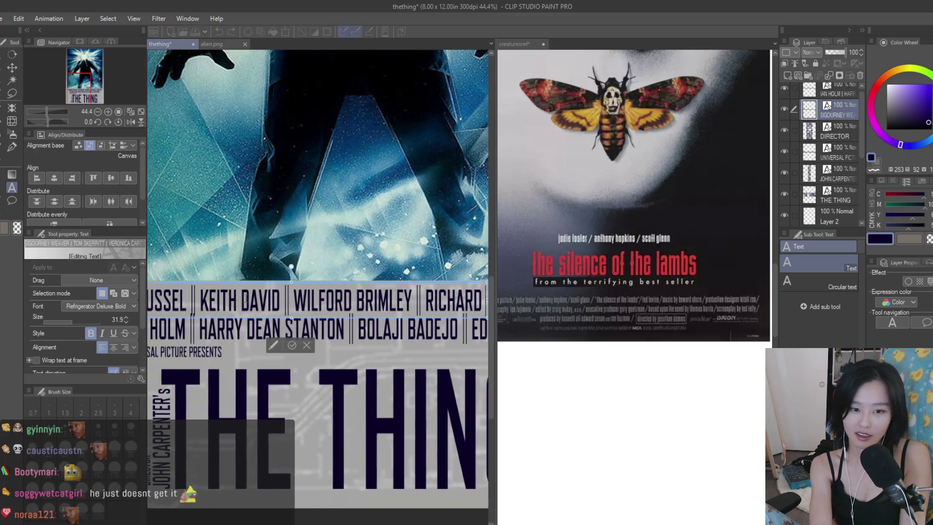
key("BackSpace")
key("BackSpace")
key("BackSpace")
type("ASUR")
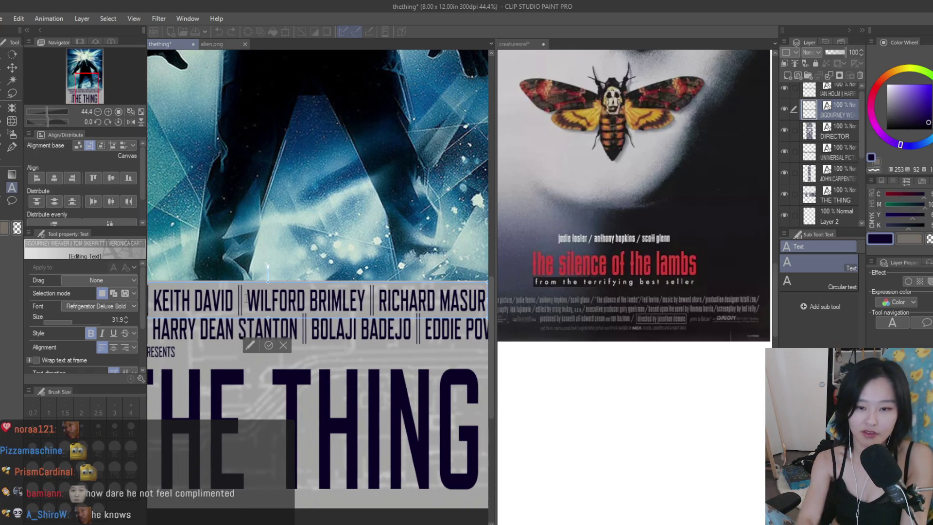
key("Escape")
- Fit the poster in view and append TK CARTER to the end of the cast row
key("v")
key("ctrl+0")
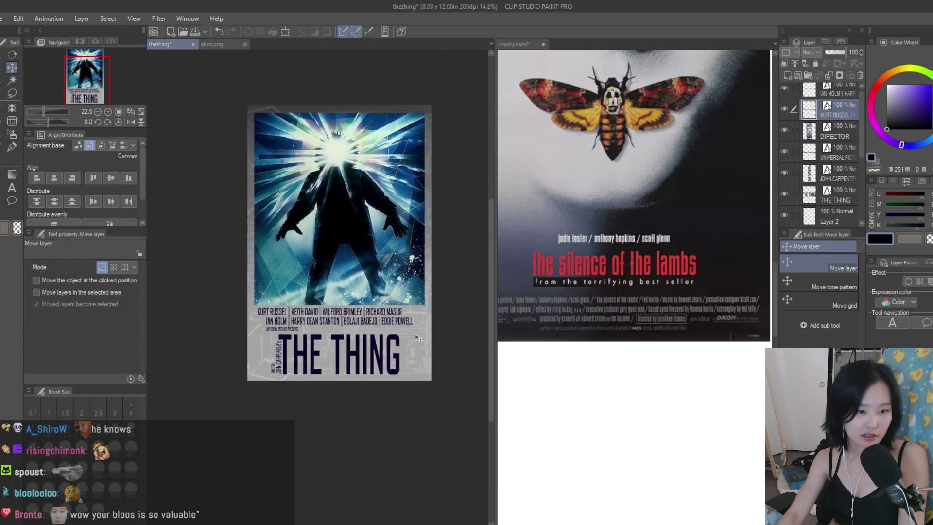
key("t")
scroll(375, 283, "up", 1)
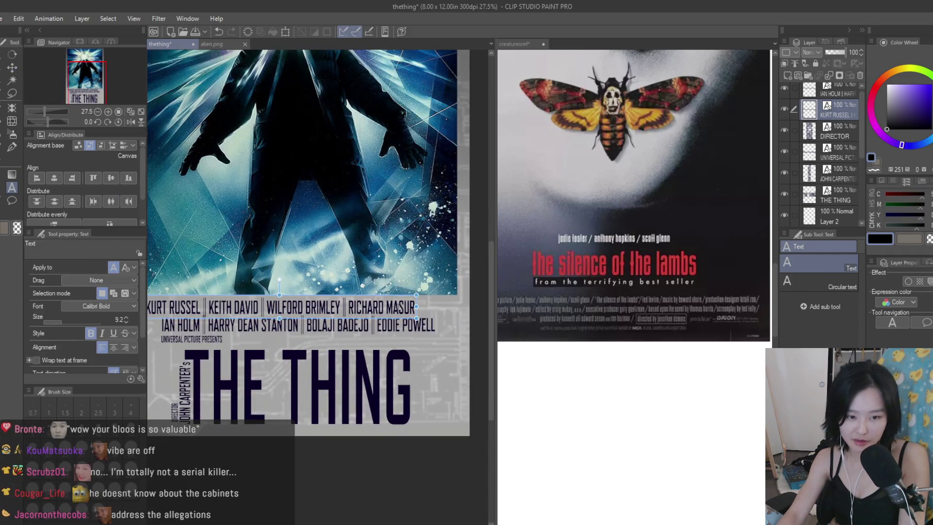
left_click(394, 306)
type("|")
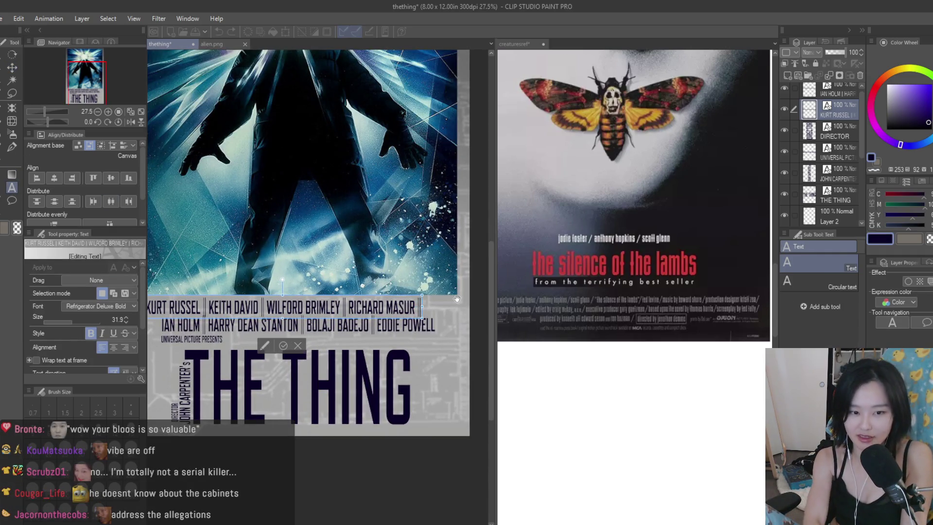
type(" TK CARTER")
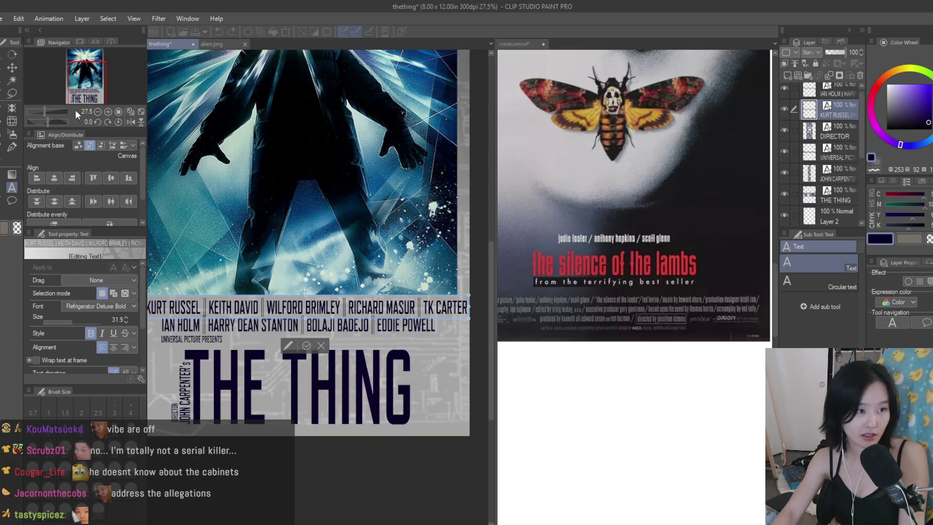
type("k")
scroll(412, 306, "down", 1)
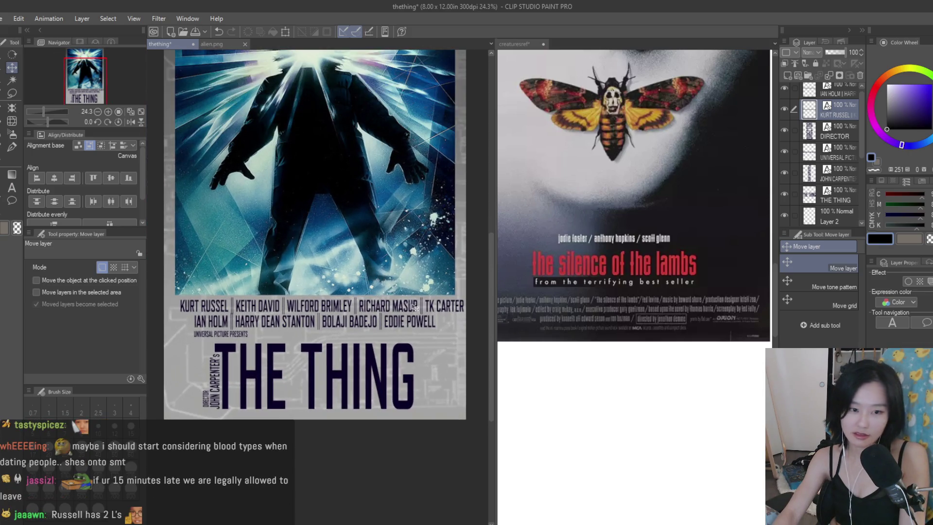
scroll(360, 343, "up", 1)
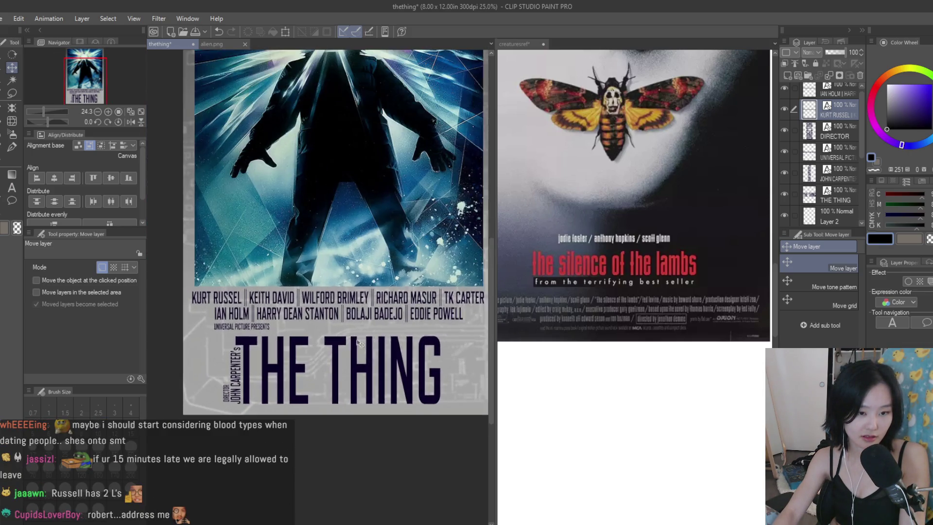
- Resize the cast-names text and delete the IAN HOLM text layer
key("ctrl+t")
scroll(360, 343, "down", 1)
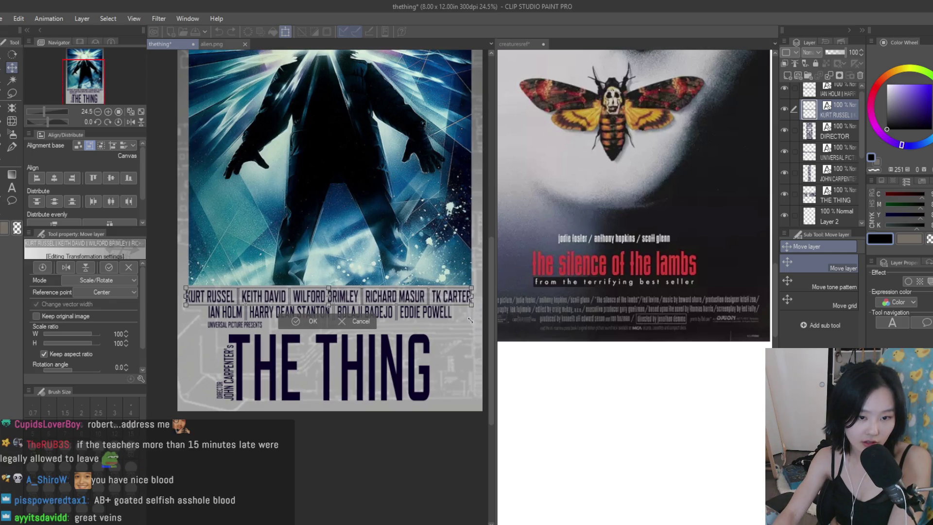
key("Return")
left_click(836, 95)
left_click(859, 77)
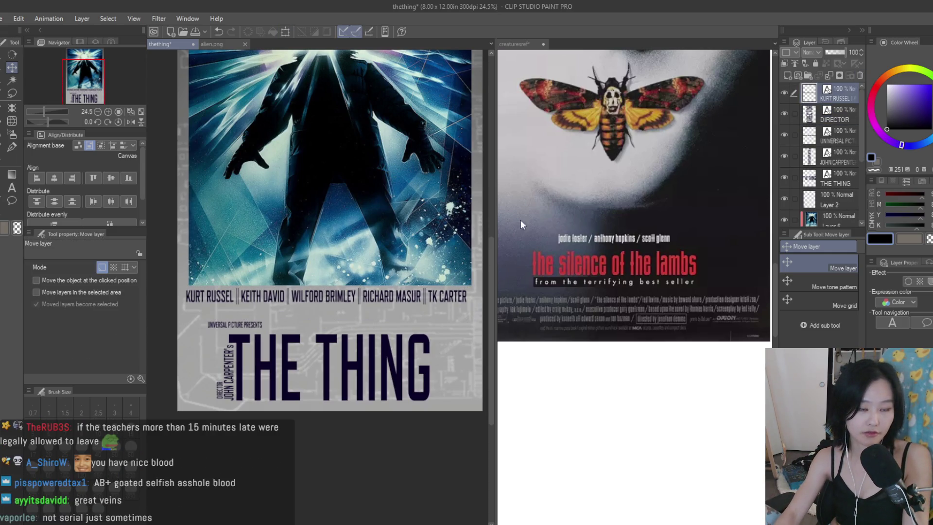
- Centre the cast row horizontally and place a duplicate just below the original
left_click(54, 179)
key("ctrl+c")
key("ctrl+v")
left_click_drag(411, 297, 413, 310)
scroll(389, 307, "down", 2)
scroll(359, 306, "up", 1)
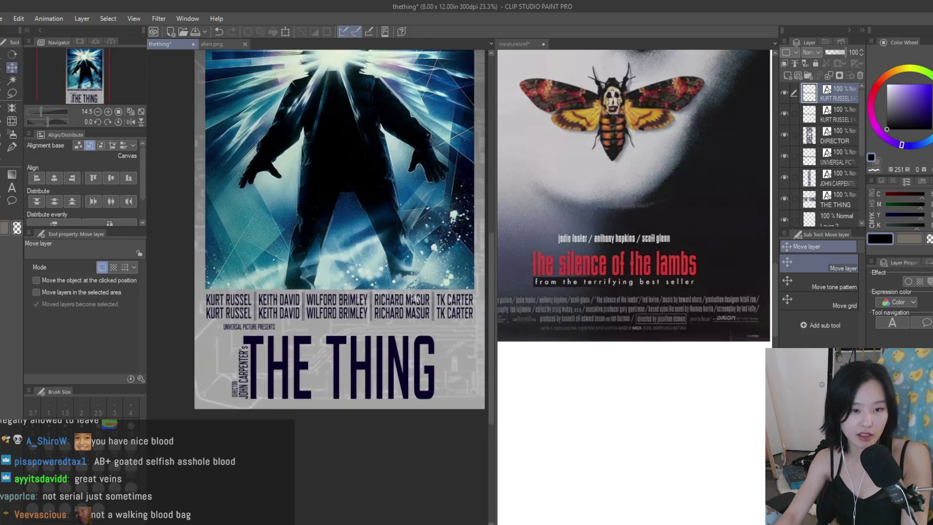
- Replace the duplicated row with DAVID CLENNON | DONALD MOFFAT | NORBERT WEISSER | RICHARD DYSART
key("t")
left_click(355, 305)
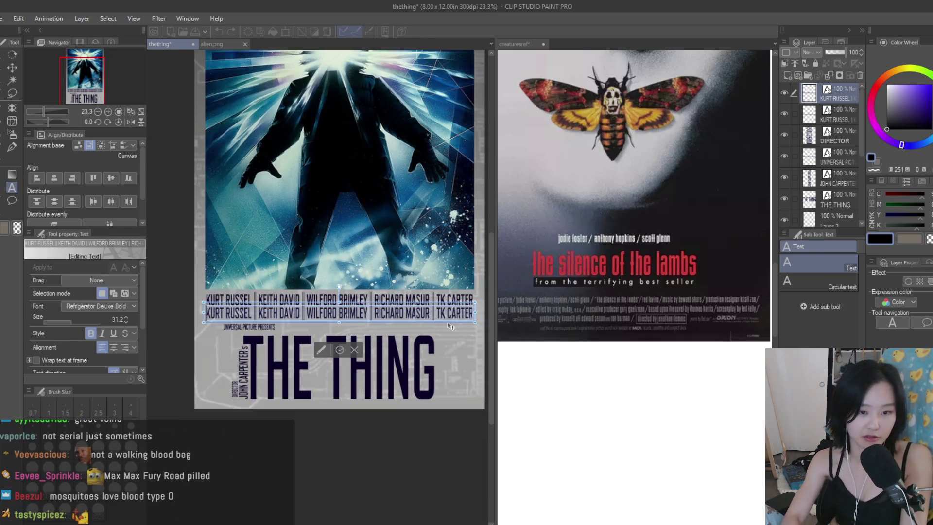
key("ctrl+a")
key("BackSpace")
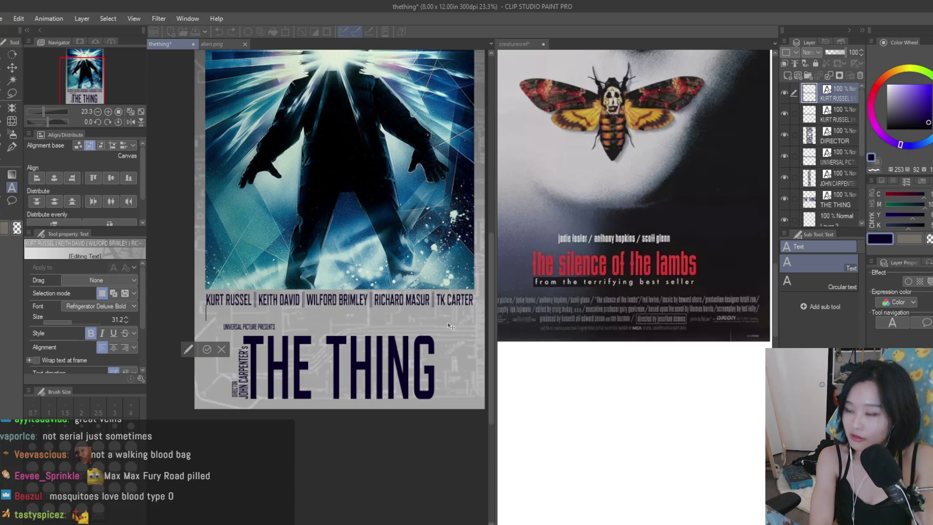
type("D")
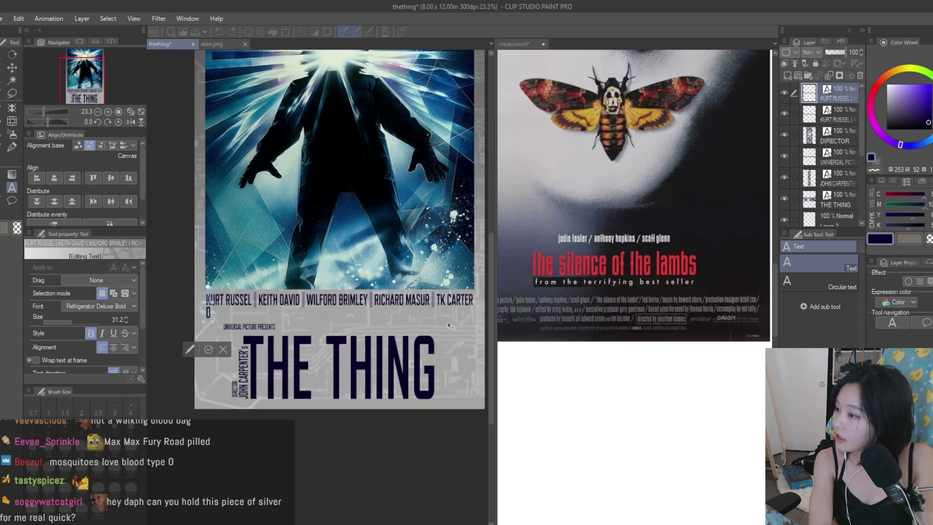
type("AVID CLENNON")
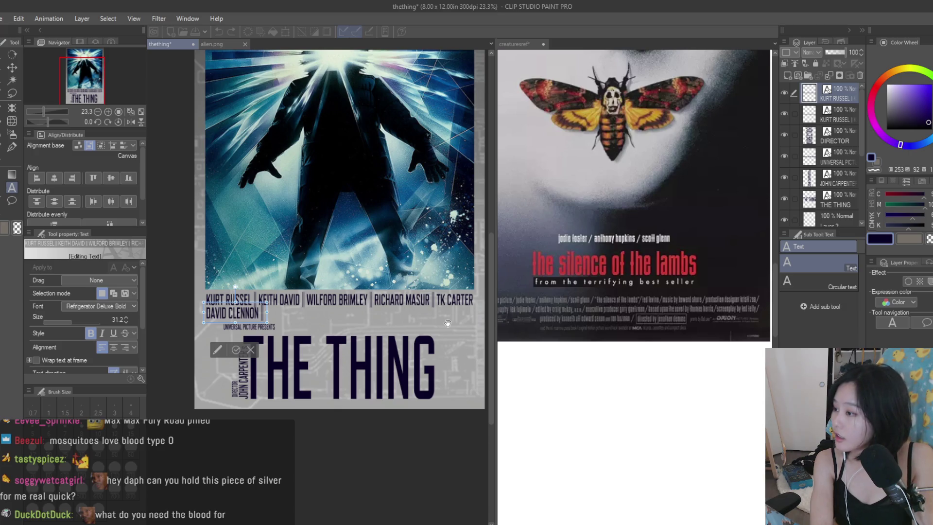
type(" | DONALD MOFFAT")
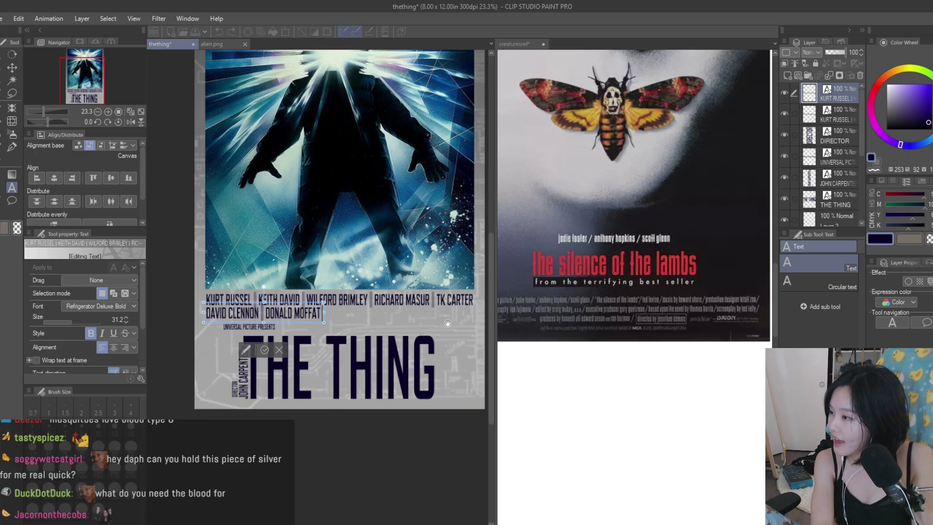
type(" |")
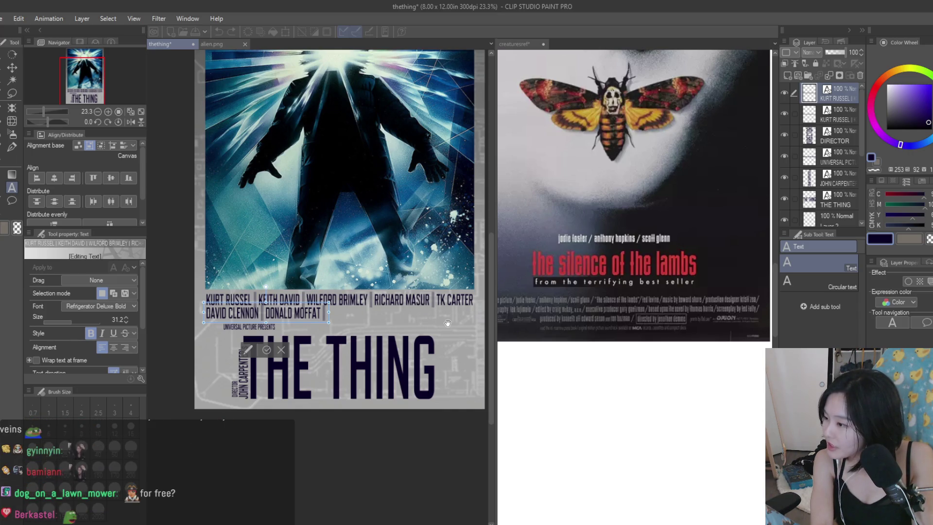
type("| NOR")
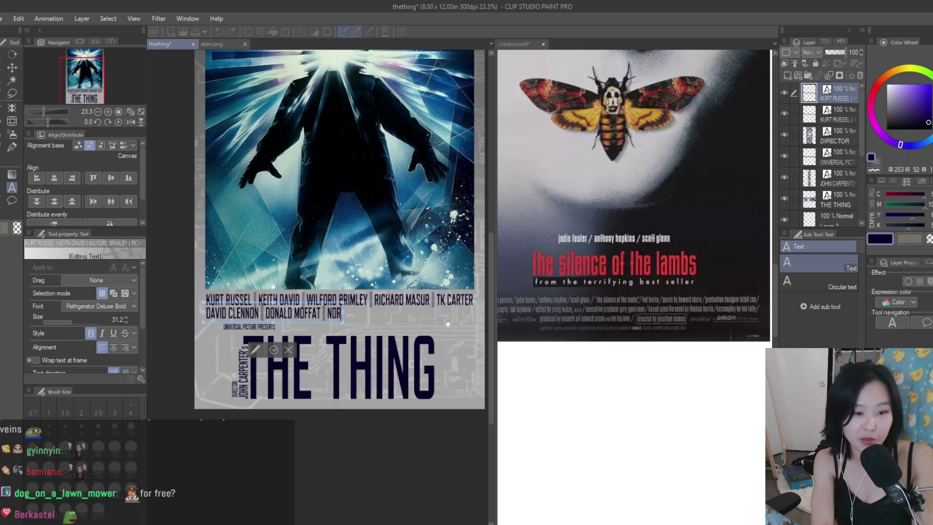
type("BERT WEIS")
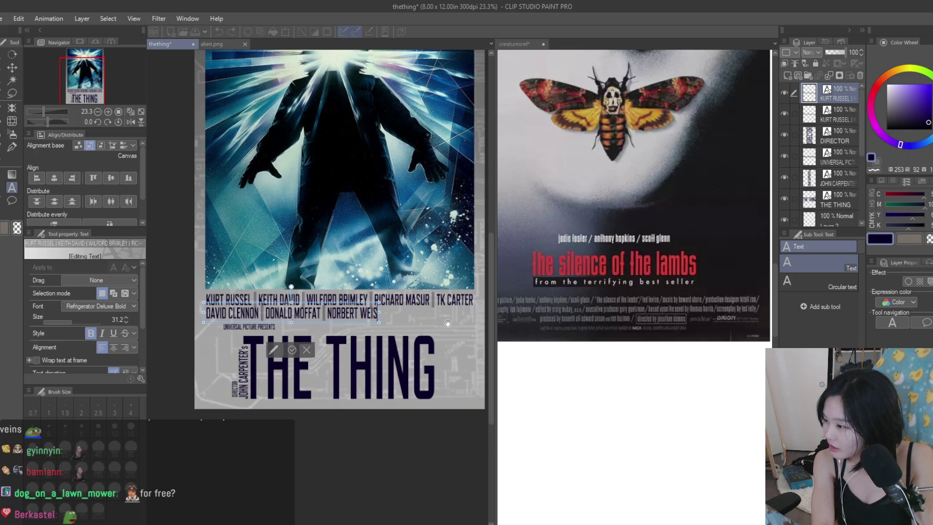
type("SER | ")
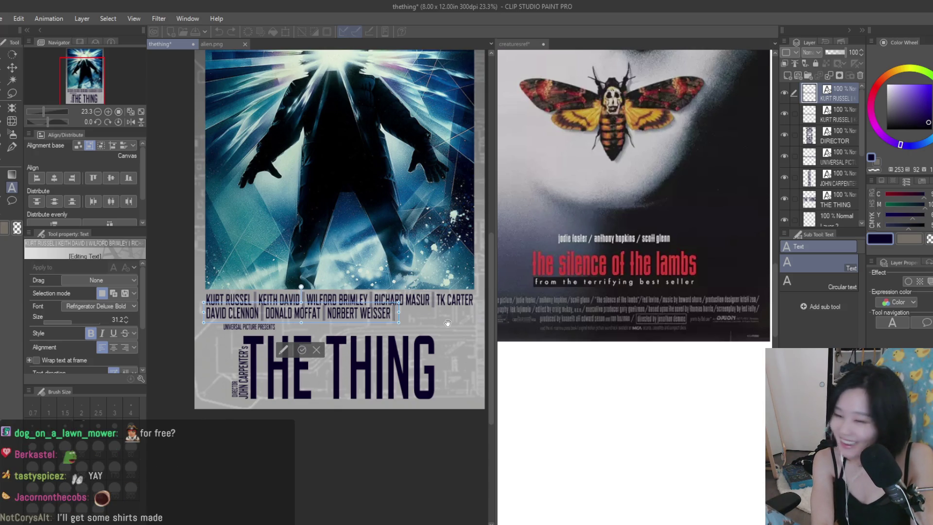
type("RICHARD DYSART")
key("Escape")
- Shift the second cast row under the first and centre it horizontally
key("k")
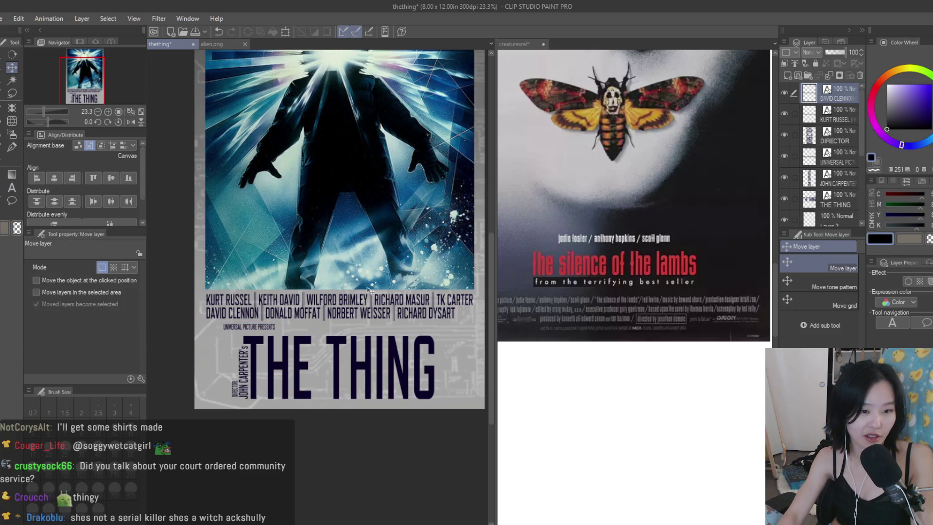
left_click_drag(439, 328, 447, 328)
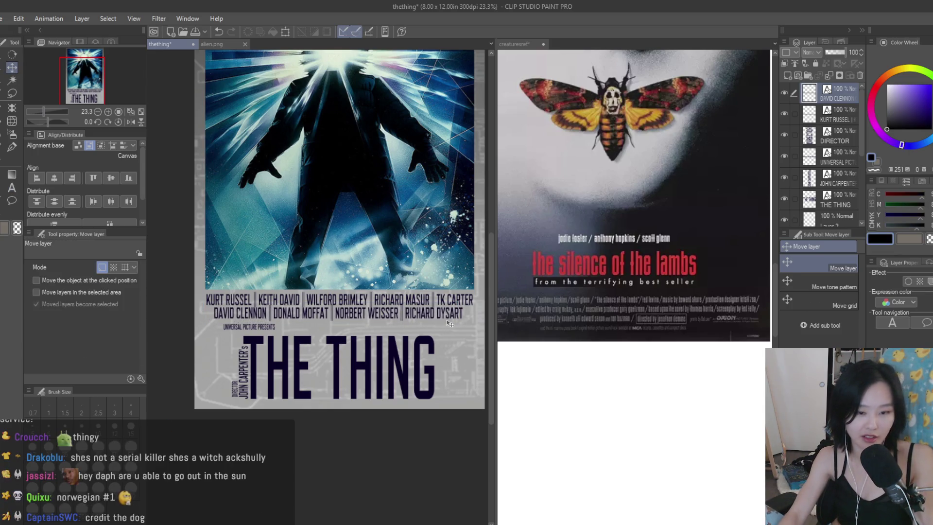
scroll(447, 323, "up", 2)
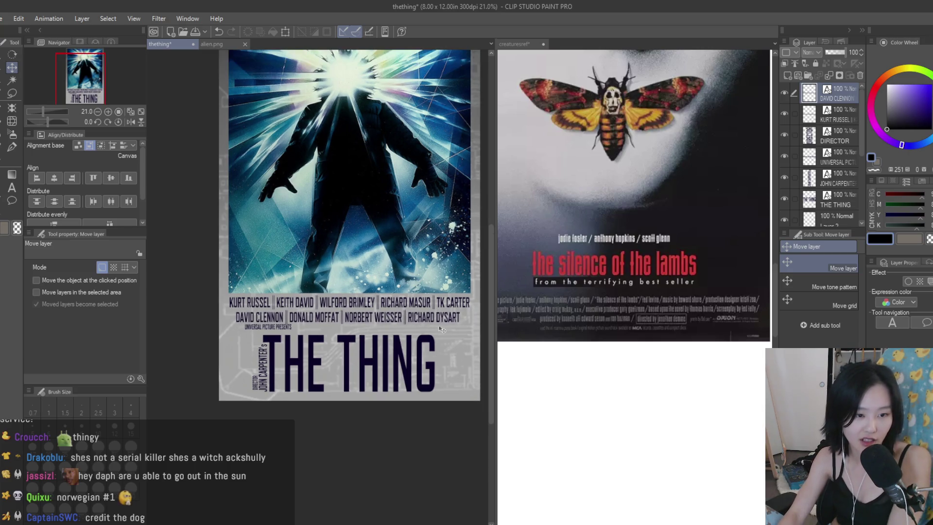
scroll(440, 323, "down", 2)
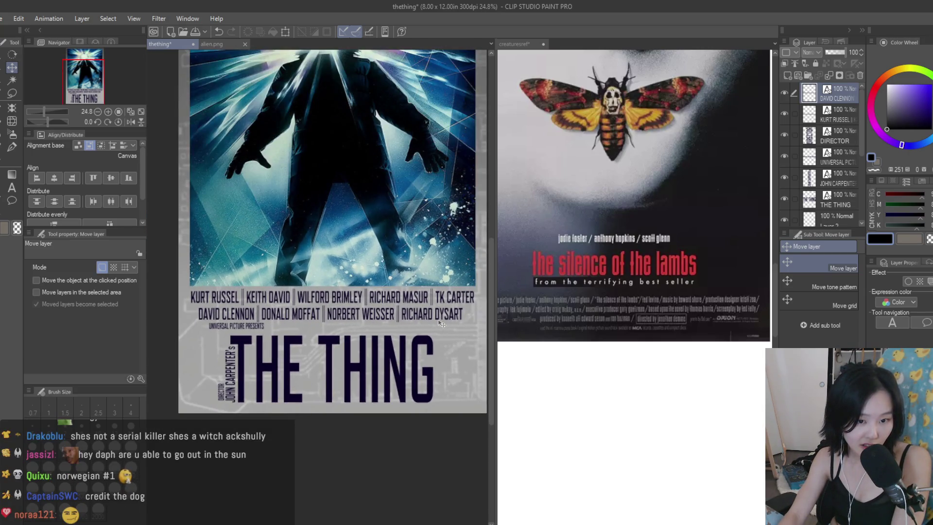
scroll(440, 323, "up", 1)
scroll(441, 324, "up", 1)
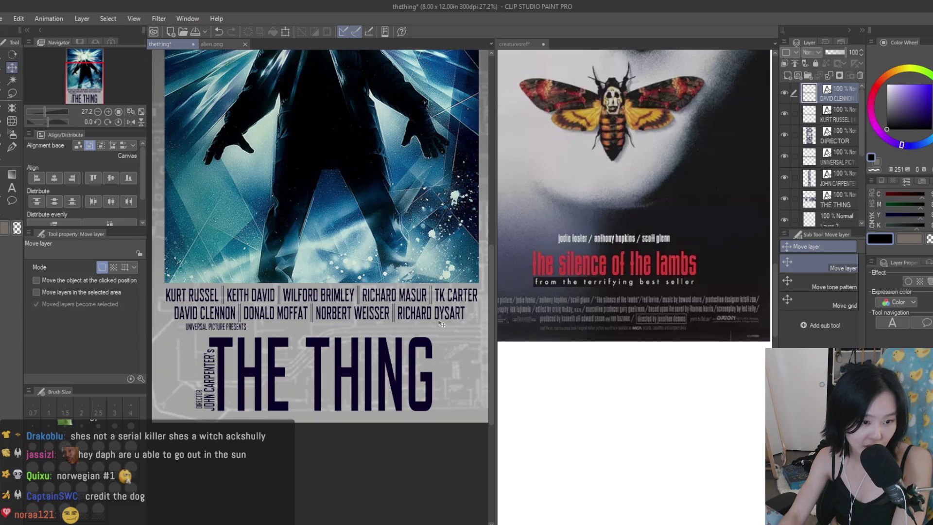
left_click(53, 178)
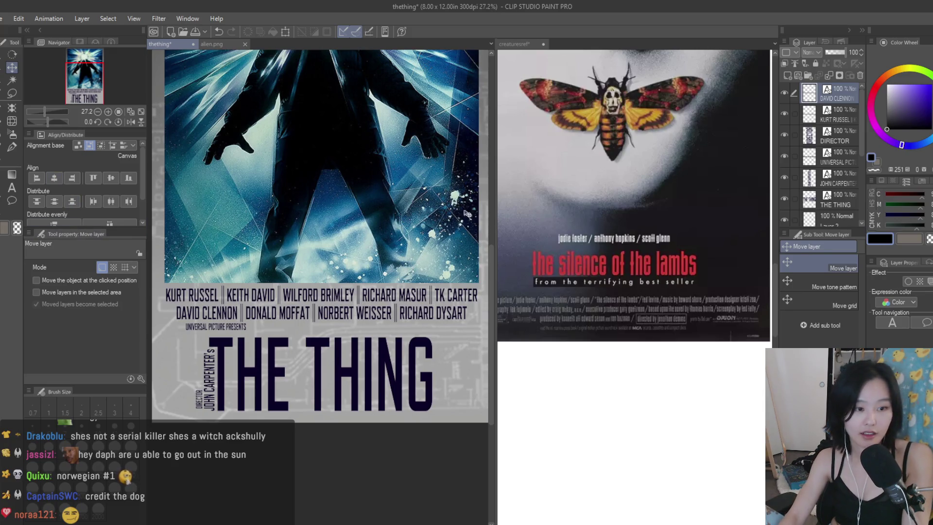
- Correct RUSSEL to RUSSELL in the first cast row and centre that row horizontally
left_click(845, 155)
scroll(329, 282, "up", 1)
scroll(329, 282, "down", 3)
scroll(307, 286, "up", 2)
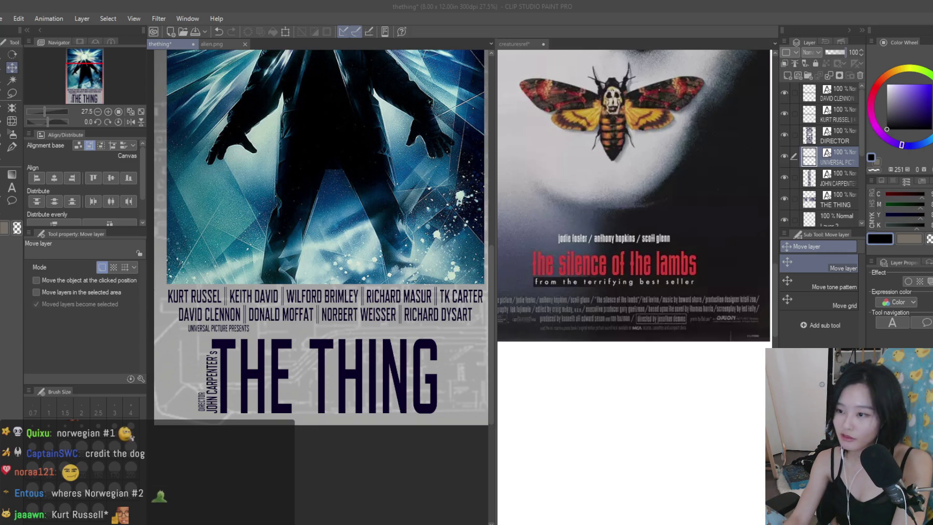
key("alt+Tab")
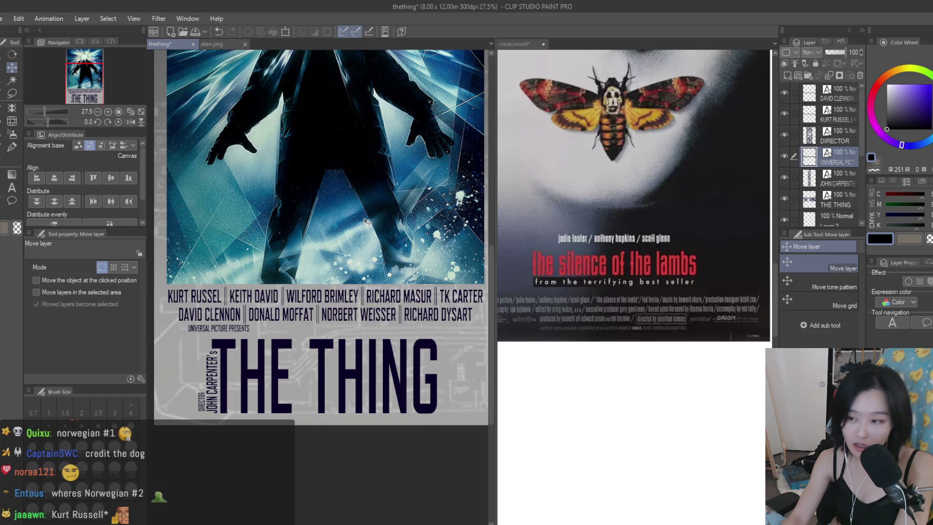
scroll(165, 326, "up", 4)
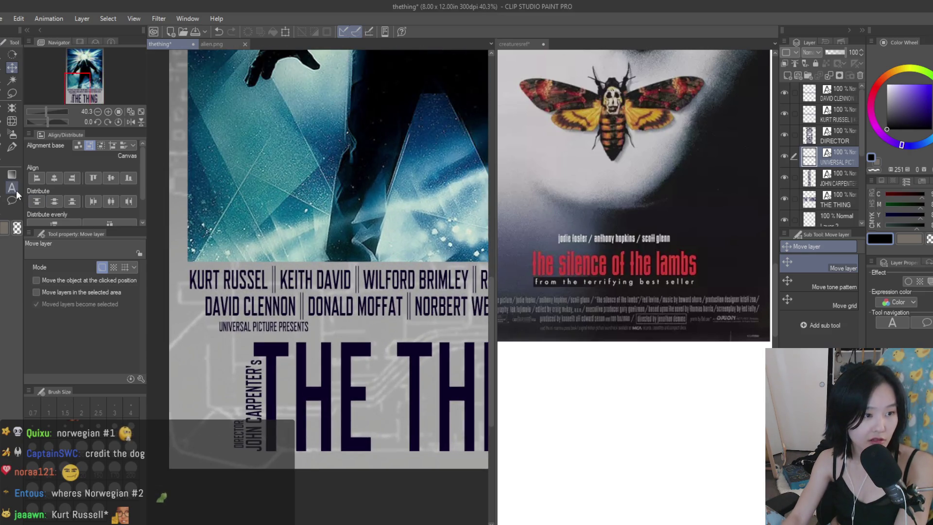
left_click(12, 188)
left_click(265, 282)
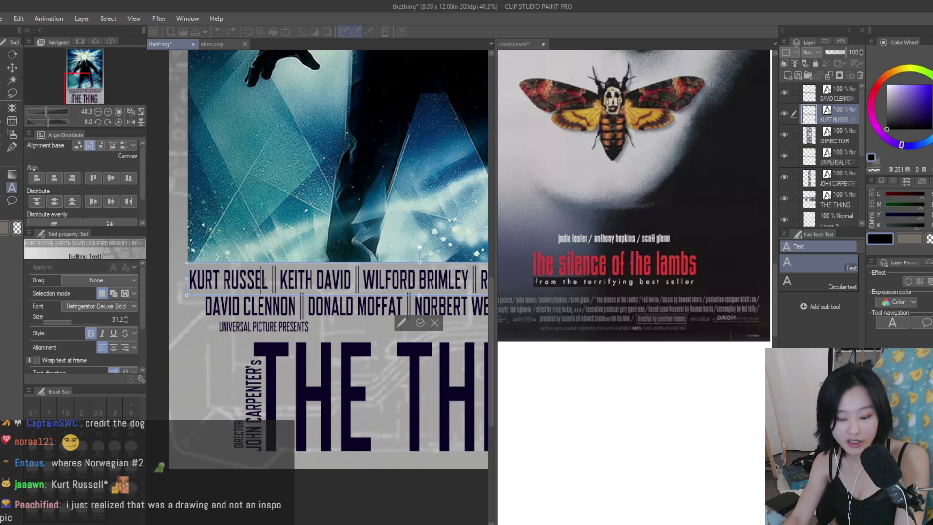
type("L")
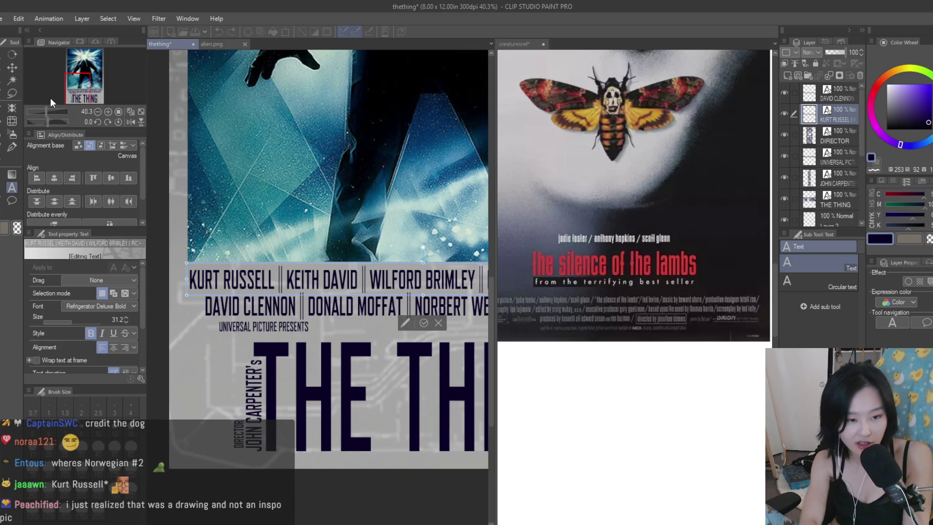
type("k")
key("ctrl+minus")
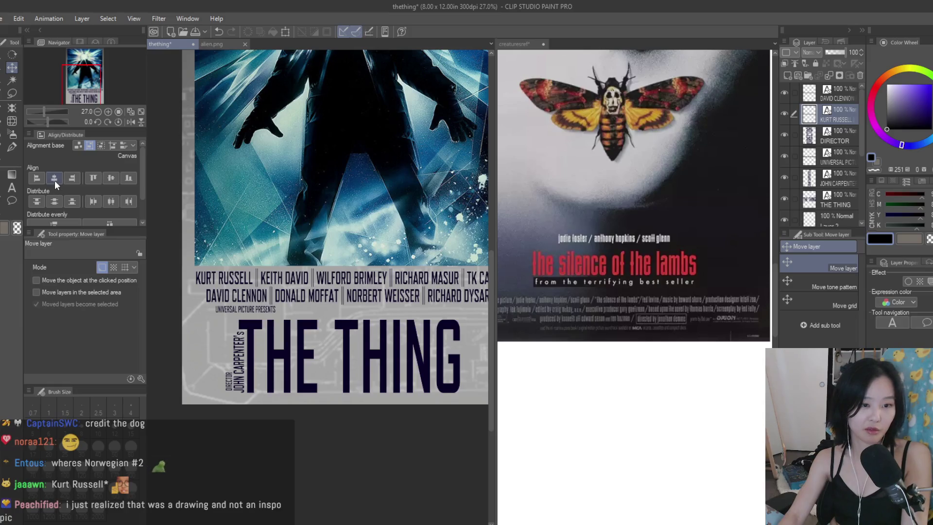
left_click(54, 179)
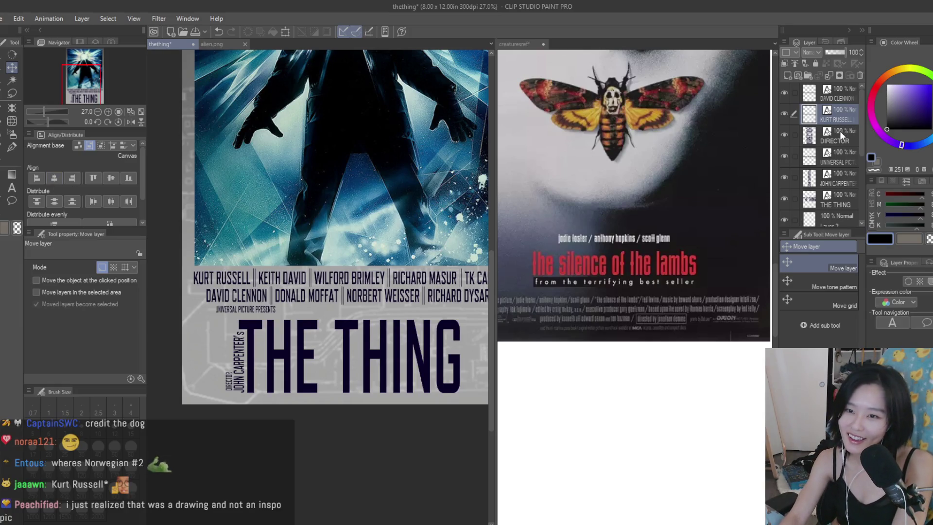
- Move the UNIVERSAL PICTURE PRESENTS line slightly left, checking the Alien poster for reference
left_click(836, 158)
key("ctrl+minus")
mouse_move(298, 271)
left_mouse_down()
mouse_move(290, 271)
mouse_move(301, 274)
left_mouse_up()
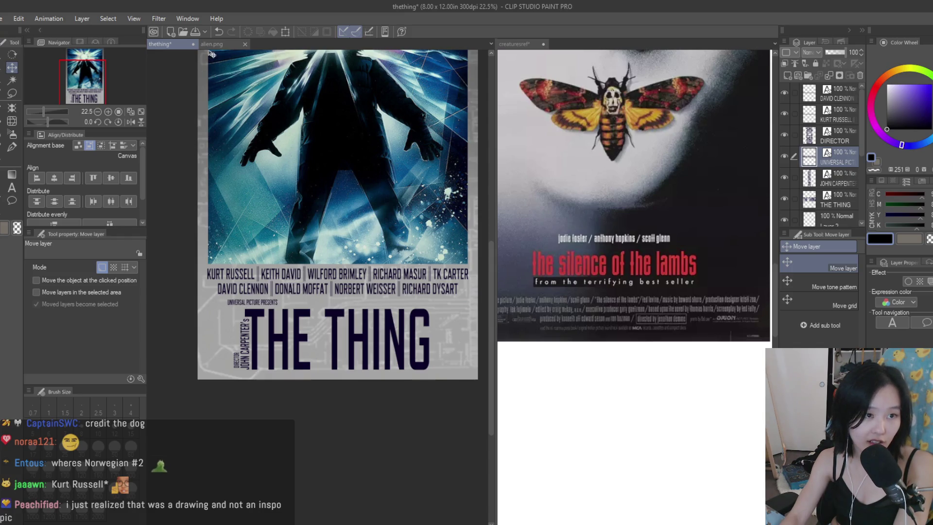
left_click(208, 46)
left_click(168, 44)
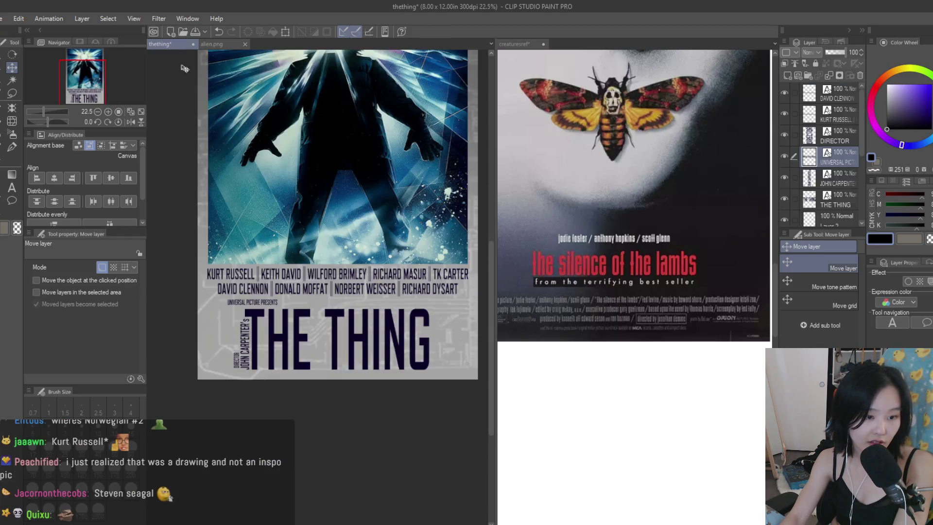
scroll(287, 309, "up", 2)
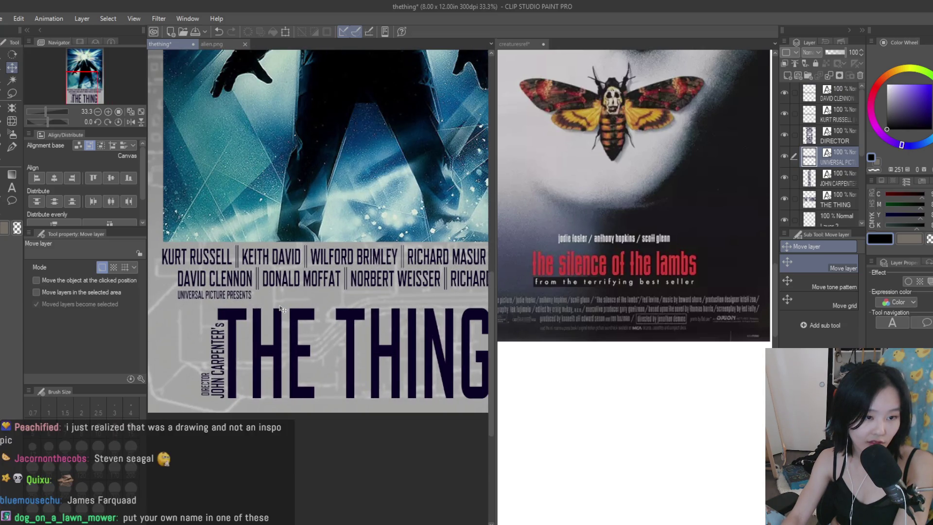
scroll(292, 309, "down", 3)
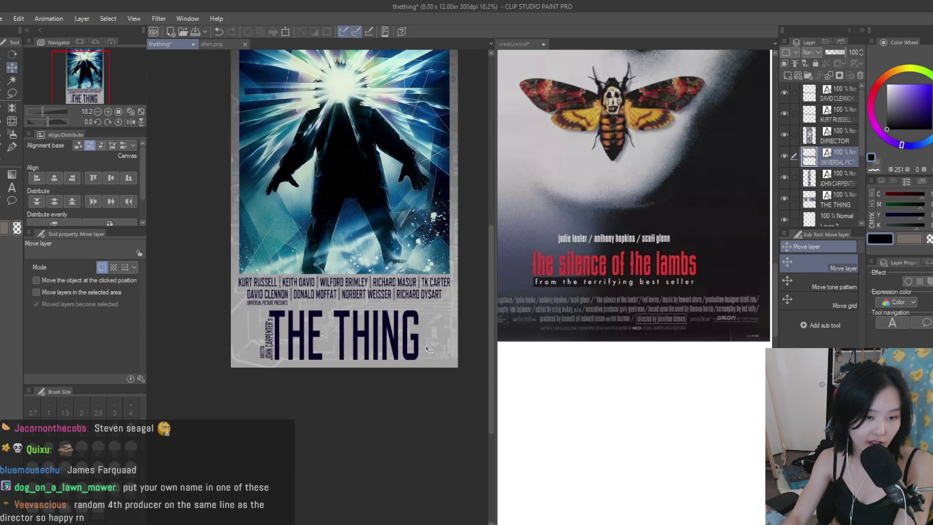
scroll(430, 349, "up", 1)
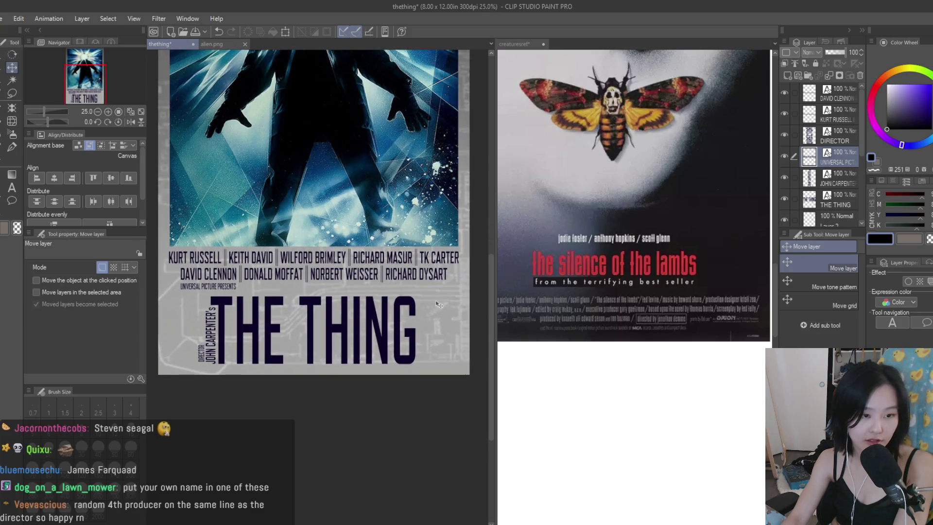
scroll(441, 303, "up", 2)
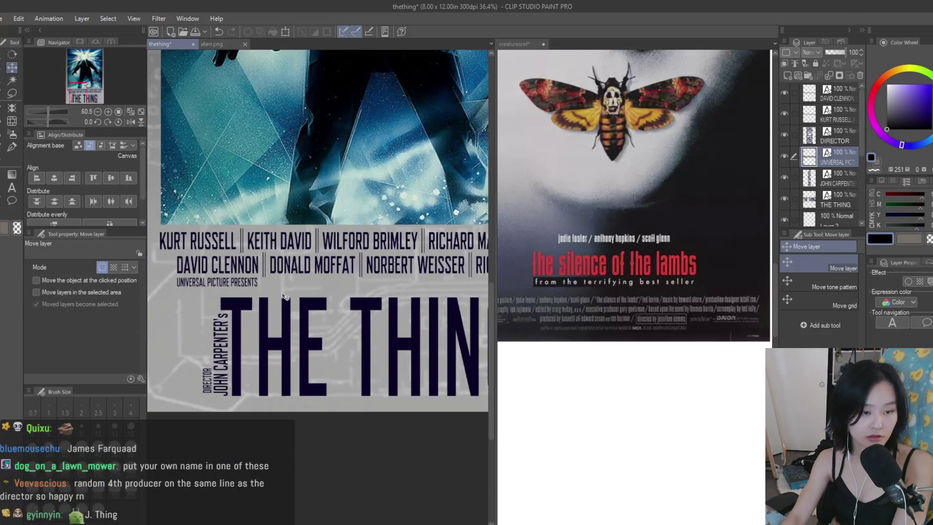
- Put the DIRECTOR layer below the studio line and nudge the director and title block into alignment
left_click_drag(854, 141, 850, 167)
left_click(836, 200, "shift")
scroll(443, 286, "down", 3)
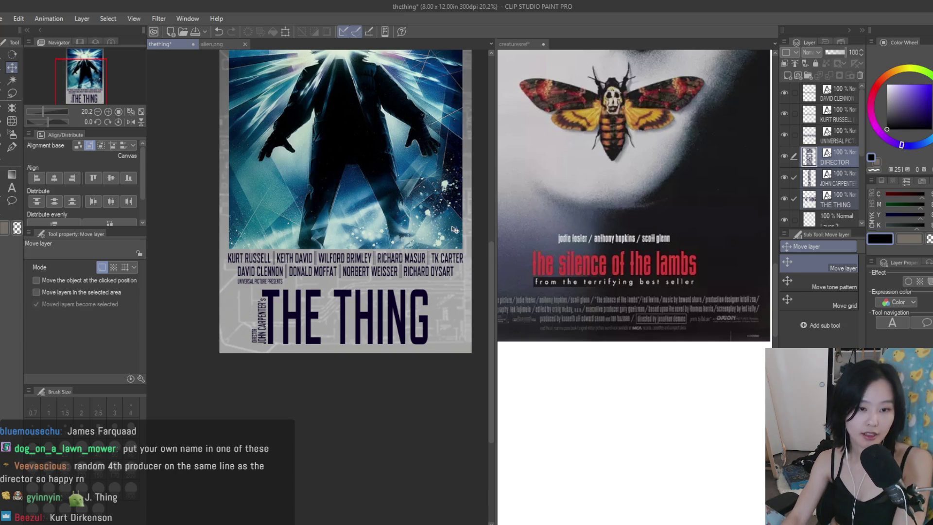
key("Right")
key("Right")
key("Right")
key("Right")
key("Right")
key("Right")
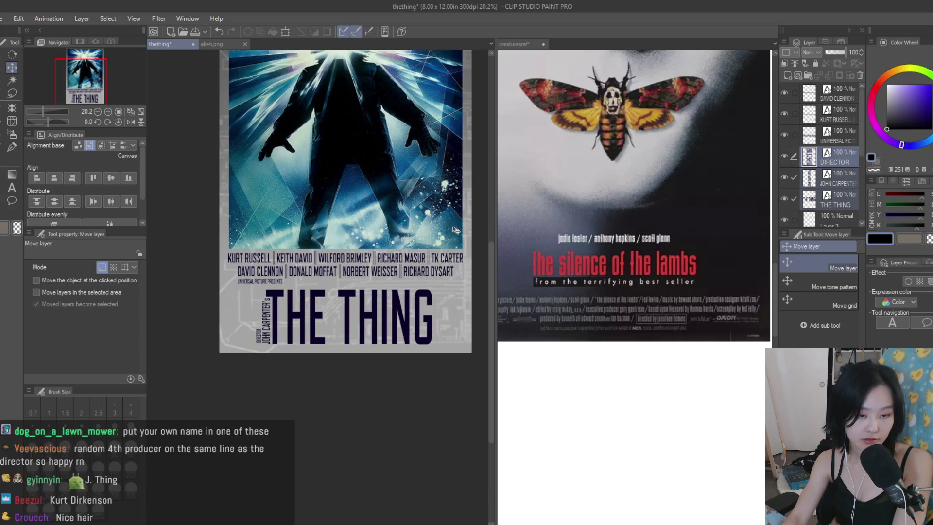
scroll(454, 227, "down", 2)
key("Left")
key("Left")
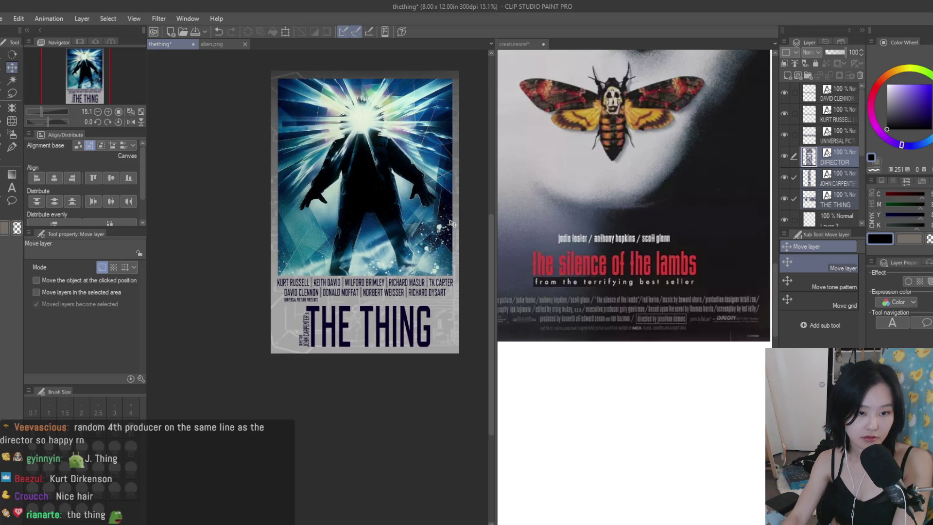
key("Left")
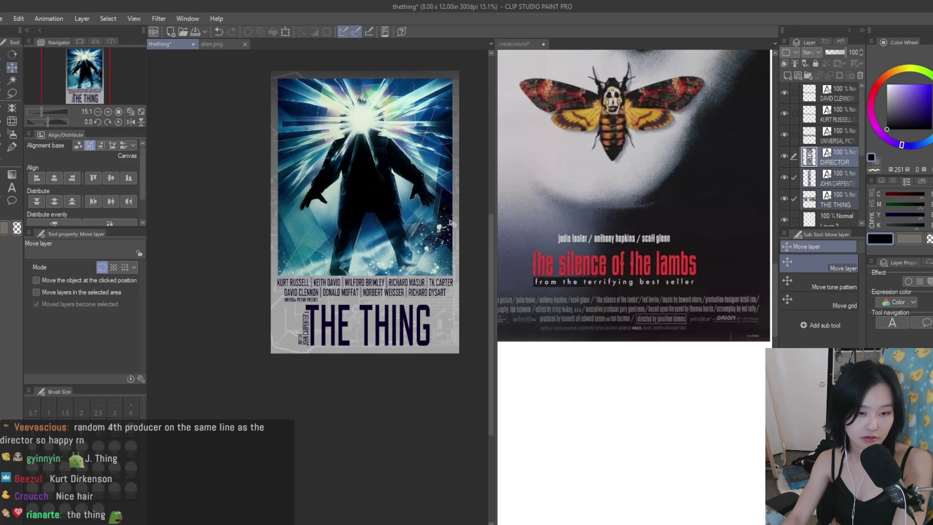
key("Right")
key("Right")
key("Right")
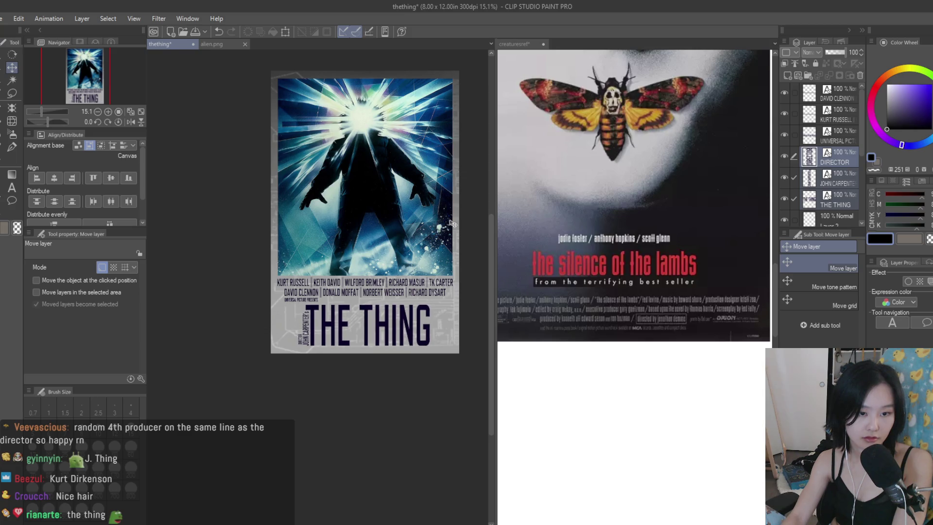
key("Right")
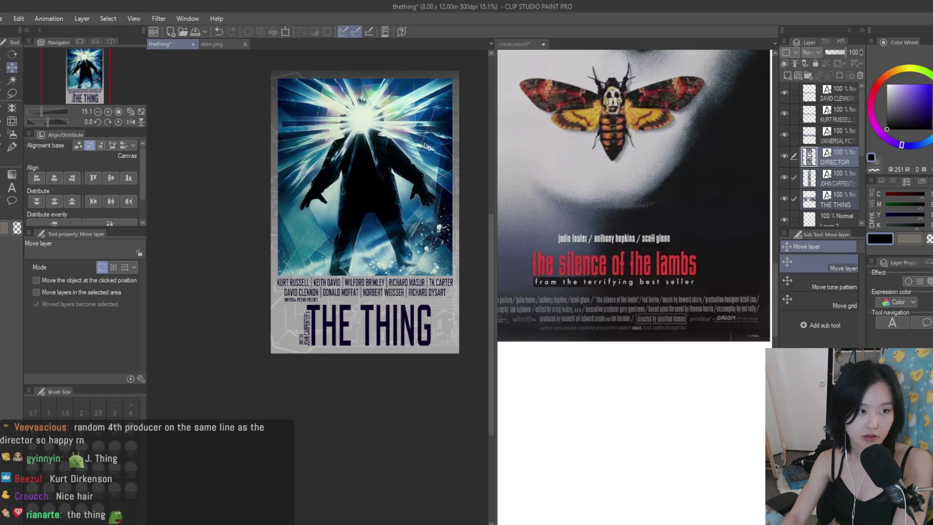
scroll(432, 148, "up", 1)
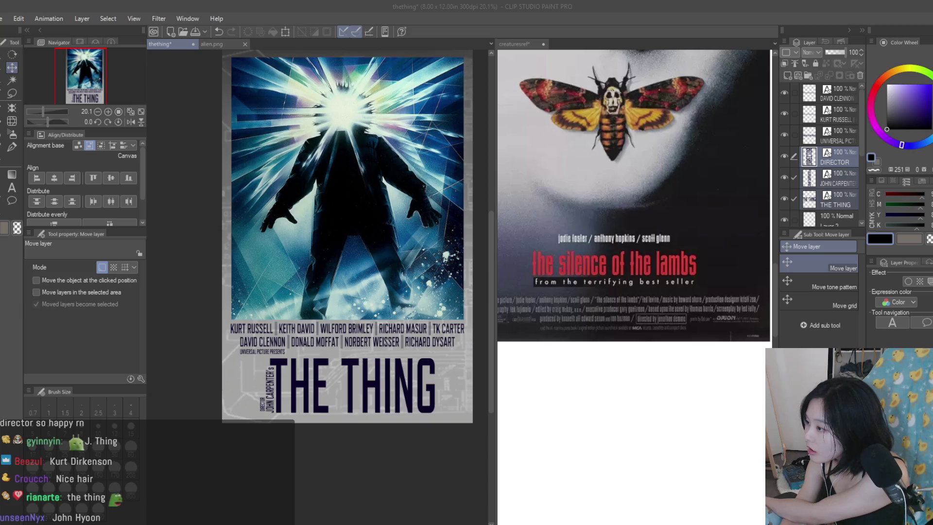
scroll(836, 204, "down", 5)
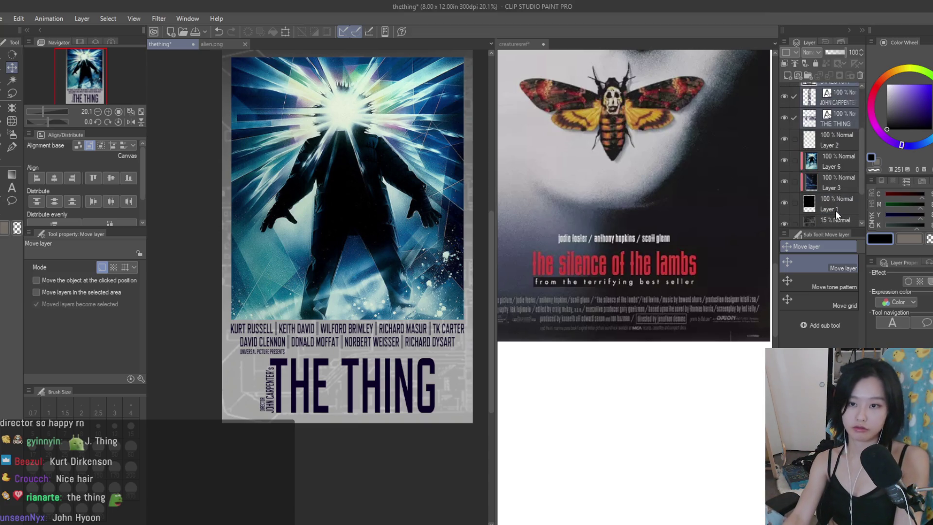
- Paste the texture above Layer 5 and stretch it to cover the whole poster
left_click(841, 180)
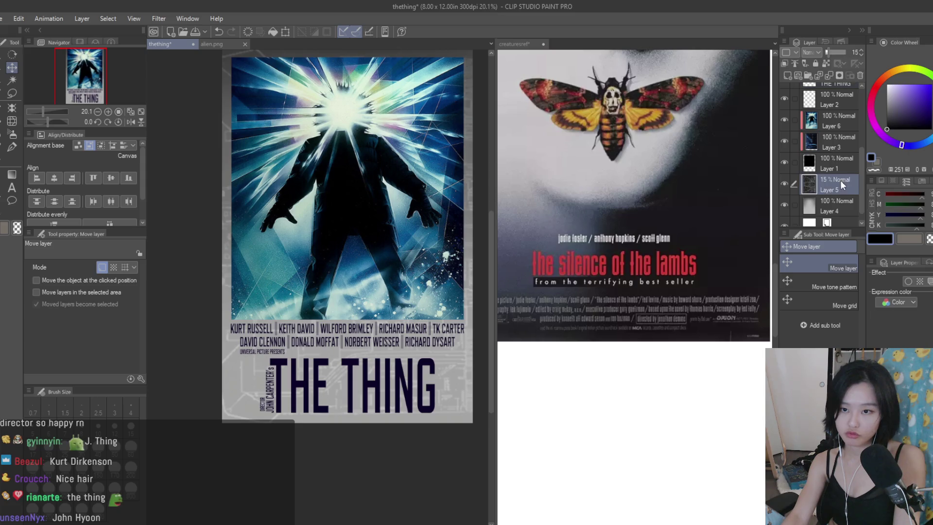
key("ctrl+v")
key("ctrl+minus")
key("ctrl+t")
mouse_move(363, 241)
left_mouse_down()
mouse_move(416, 281)
mouse_move(450, 350)
mouse_move(433, 356)
left_mouse_up()
mouse_move(308, 170)
left_mouse_down()
mouse_move(387, 153)
mouse_move(375, 175)
mouse_move(422, 183)
mouse_move(401, 189)
left_mouse_up()
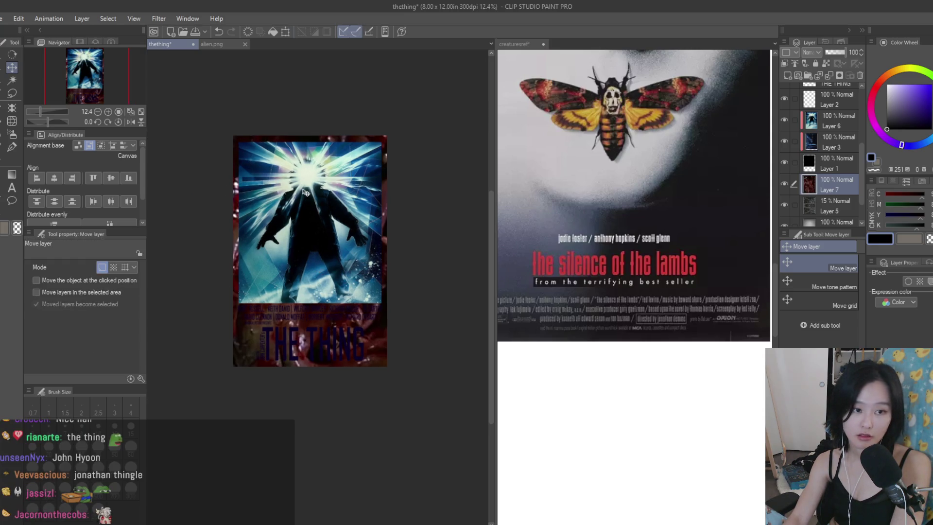
scroll(268, 203, "up", 2)
left_click(828, 53)
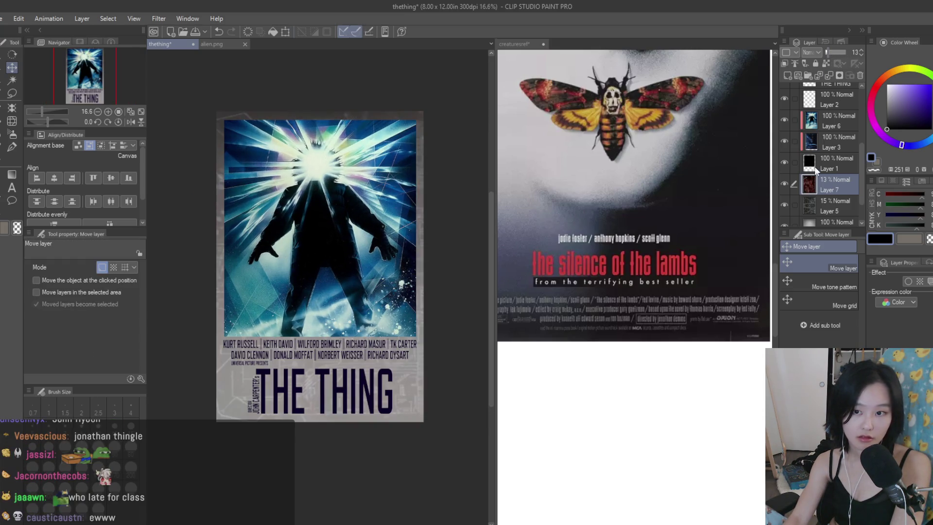
- Hide Layer 5 and set the texture layer's opacity to 33%
left_click(785, 204)
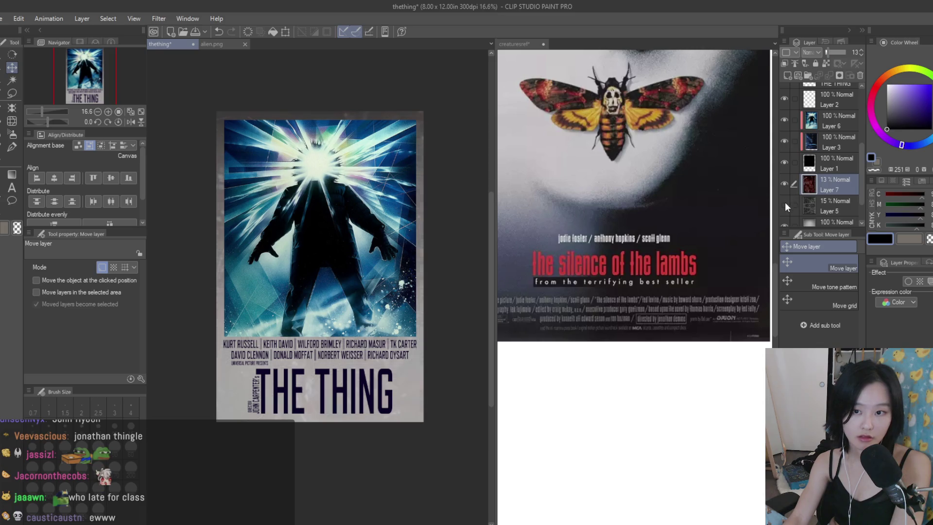
left_click(861, 48)
left_click_drag(831, 53, 831, 53)
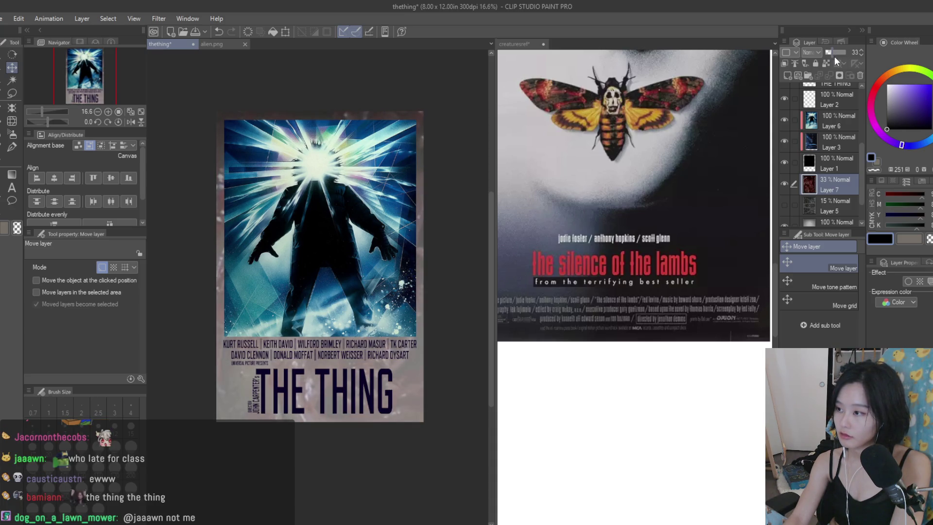
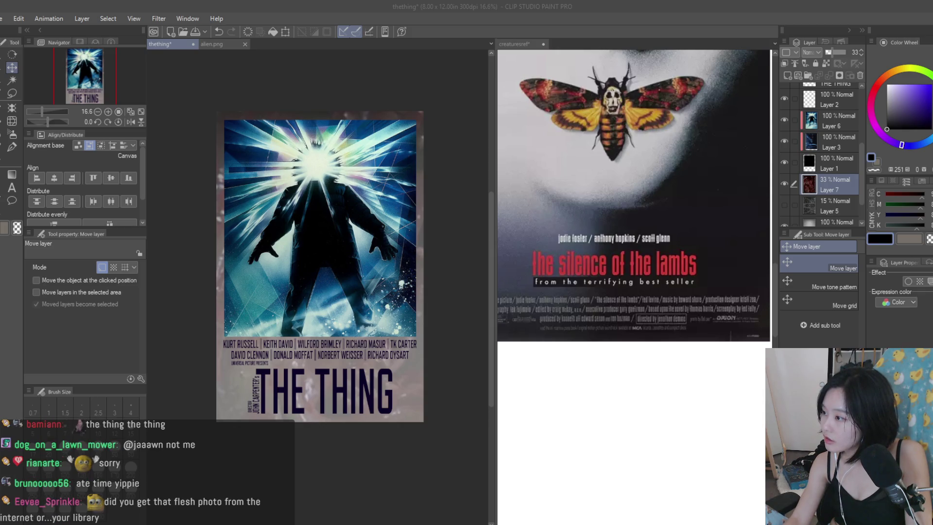
- Replace the faint overlay Layer 7 with the pasted image, scaled down to fit the poster
left_click(861, 75)
key("ctrl+v")
key("ctrl+t")
scroll(373, 319, "down", 2)
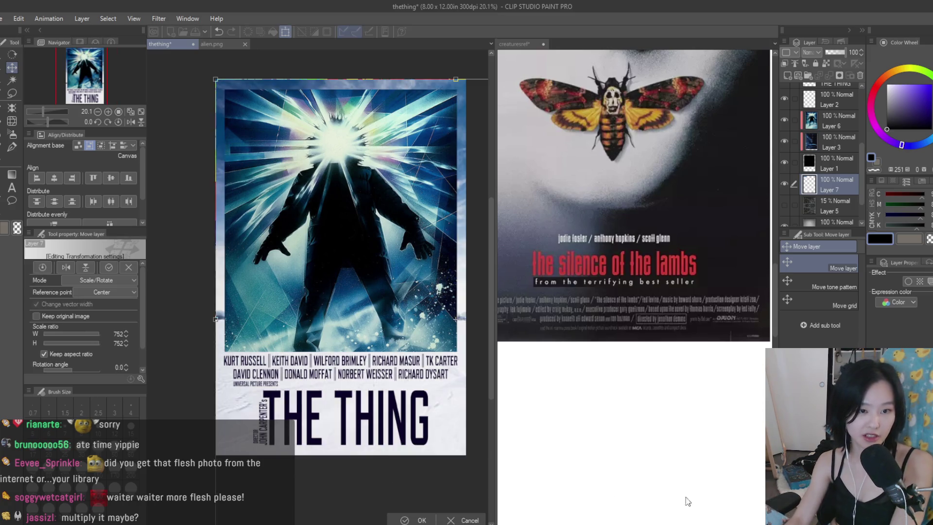
scroll(374, 319, "down", 2)
scroll(373, 318, "up", 3)
scroll(444, 401, "down", 4)
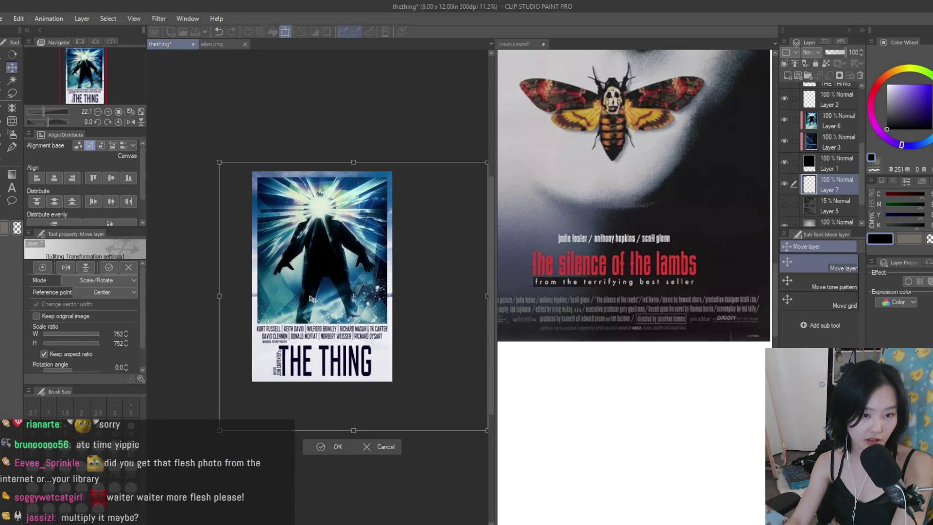
left_click_drag(445, 402, 394, 367)
key("Return")
- Lower the new layer to 18% opacity and delete the hidden Layer 5
scroll(293, 303, "up", 2)
left_click_drag(838, 52, 830, 52)
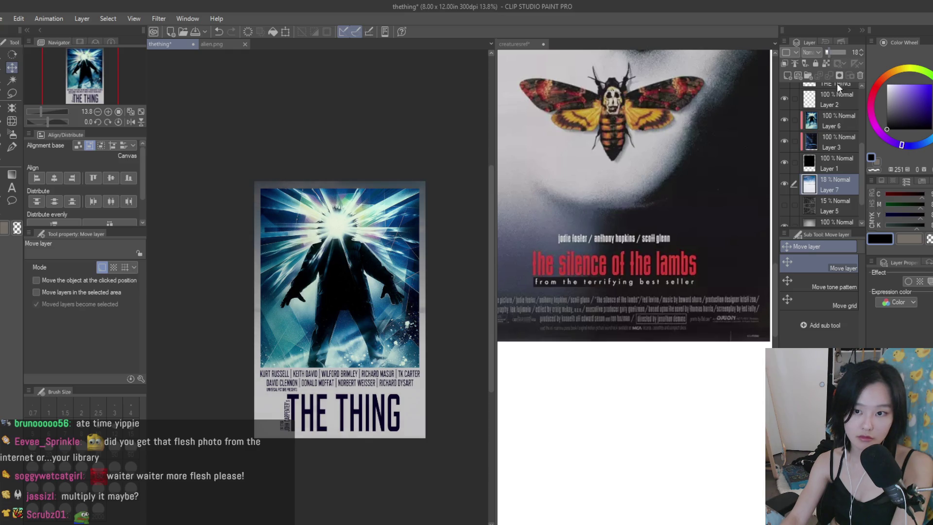
left_click(835, 189)
left_click(860, 75)
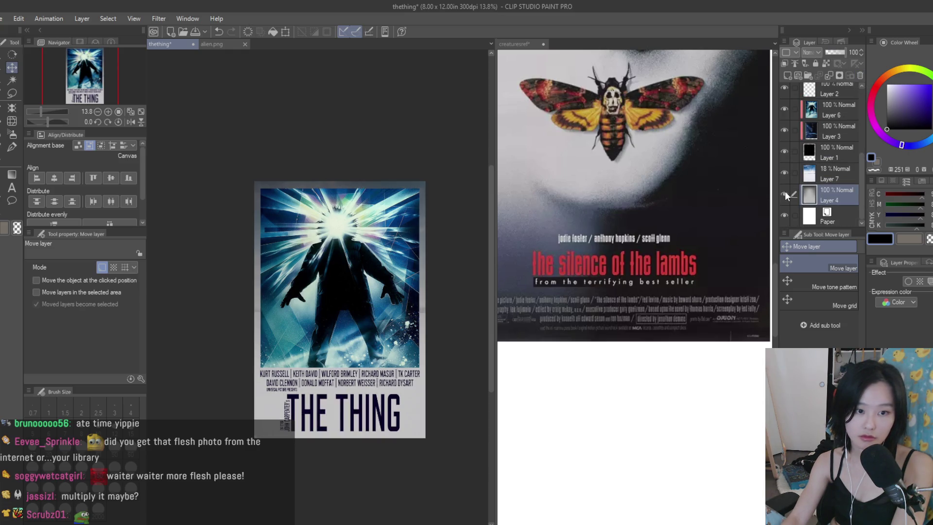
- Check Layers 6 and 4, then raise Layer 7's opacity to 95%
left_click(844, 115)
scroll(398, 180, "down", 2)
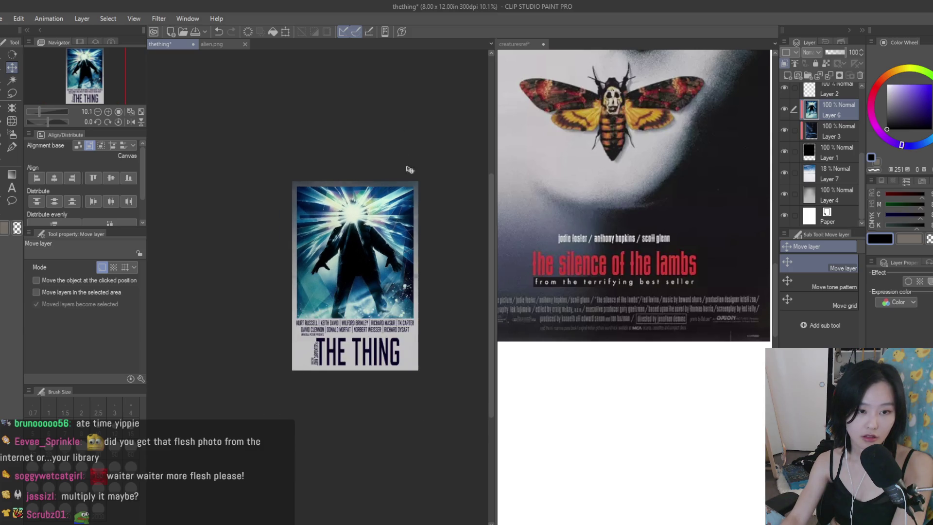
scroll(424, 230, "up", 2)
scroll(437, 216, "up", 2)
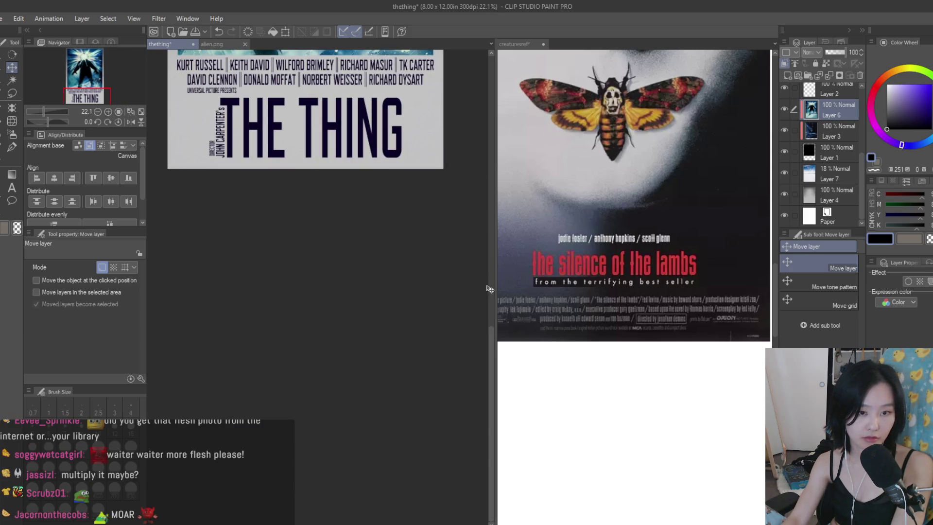
left_click(827, 189)
left_click(827, 182)
left_click_drag(829, 52, 848, 52)
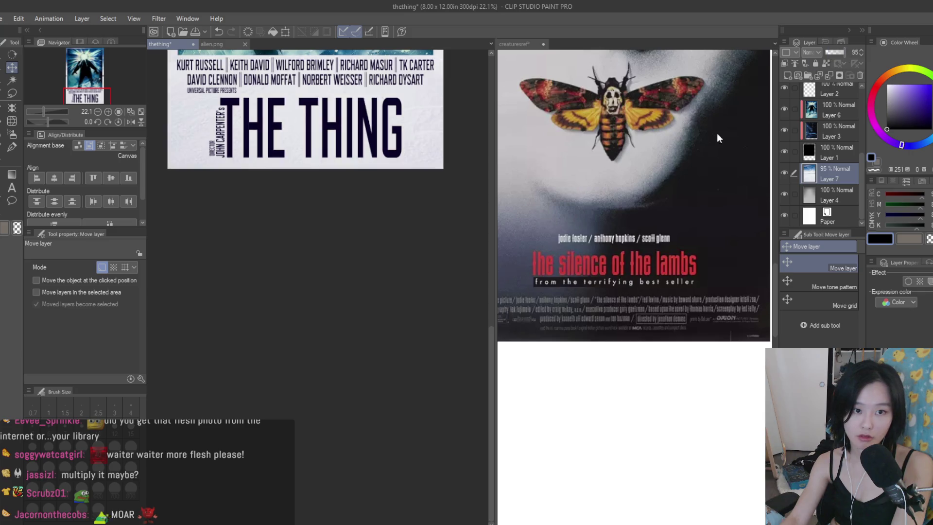
scroll(437, 316, "down", 5)
scroll(395, 297, "up", 5)
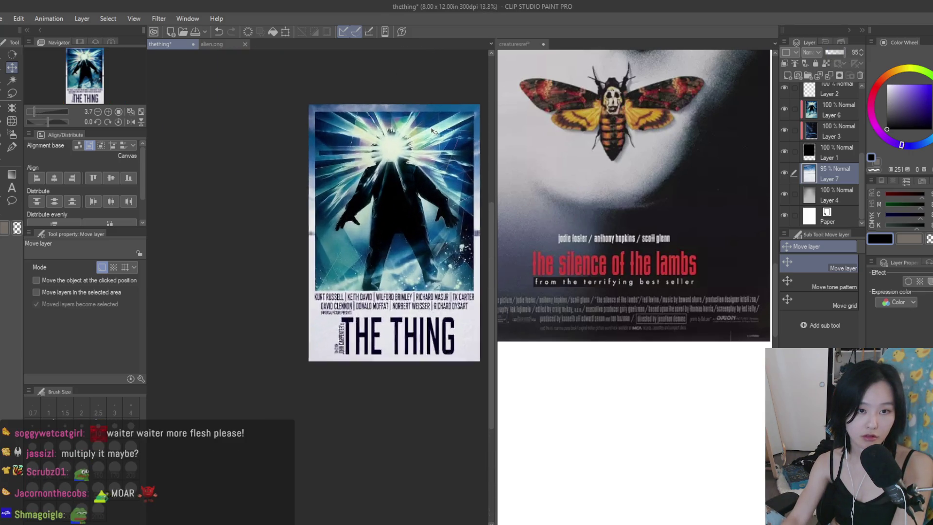
- Compare against the Alien poster, set Layer 7 to 31% opacity, and paste the image again
left_click(206, 44)
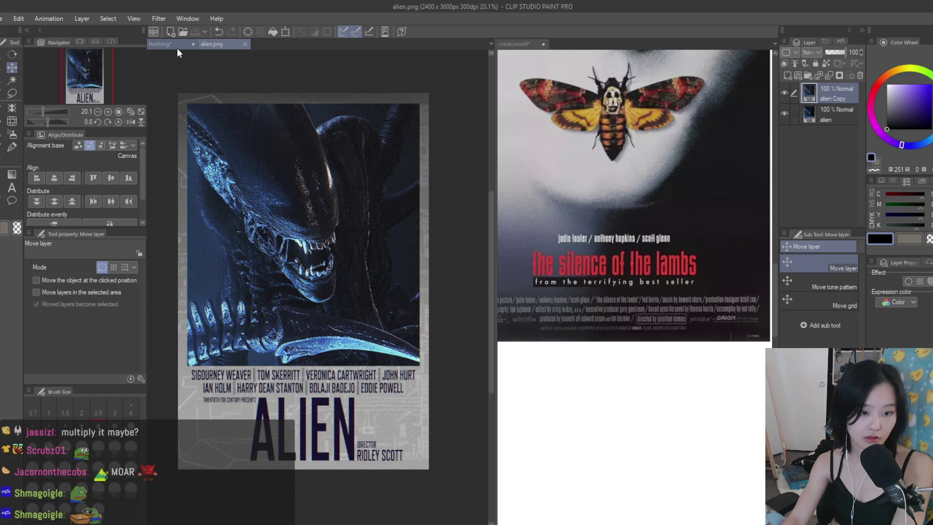
left_click(176, 45)
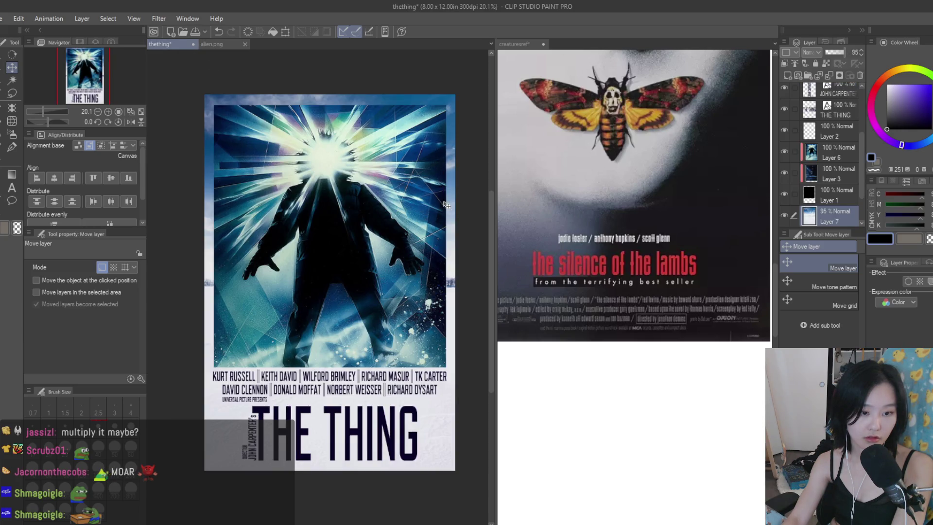
scroll(459, 200, "down", 1)
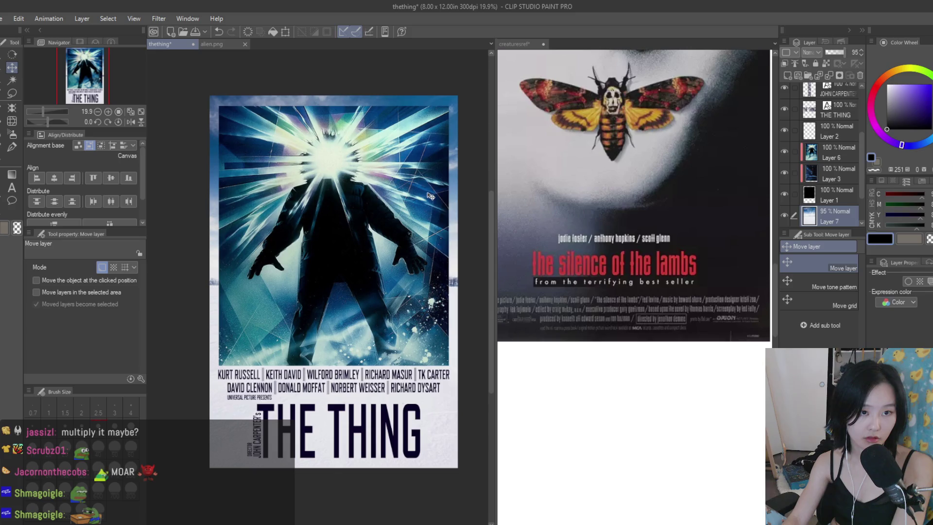
scroll(430, 193, "up", 1)
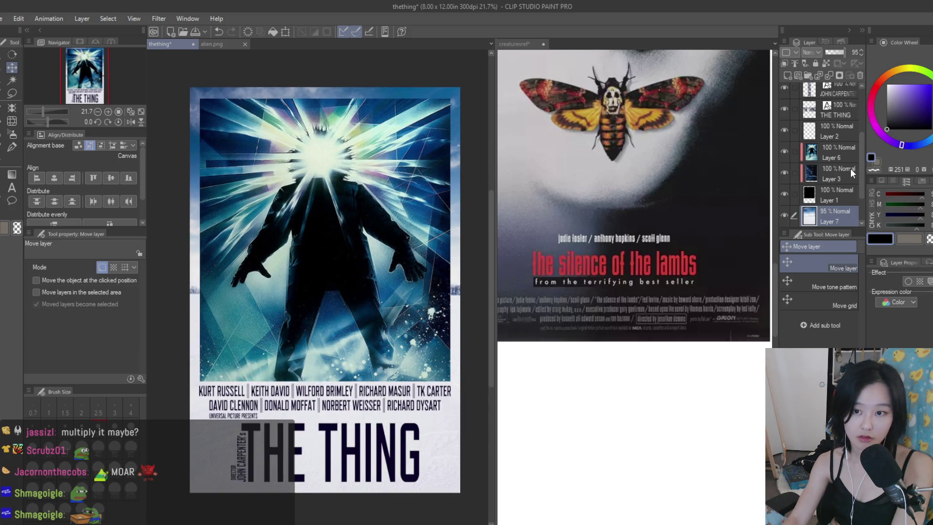
left_click_drag(827, 53, 832, 53)
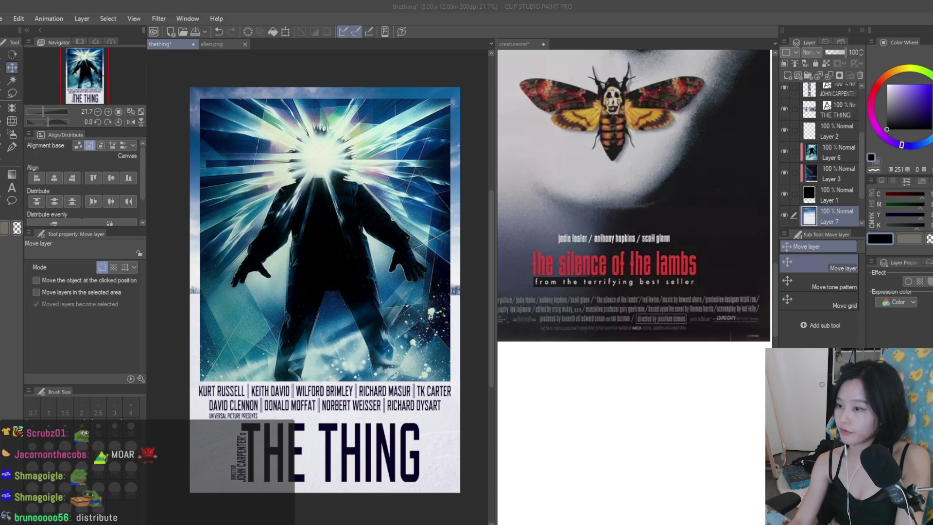
scroll(389, 173, "down", 3)
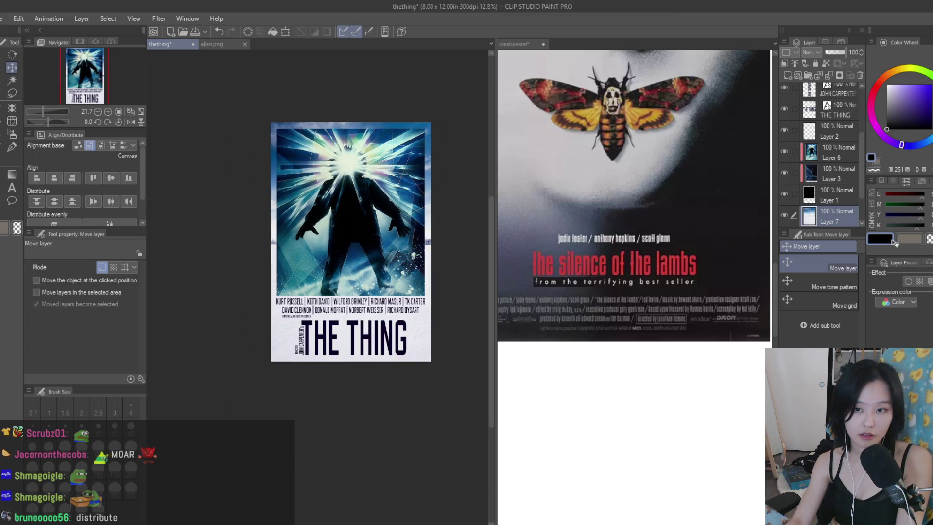
key("ctrl+v")
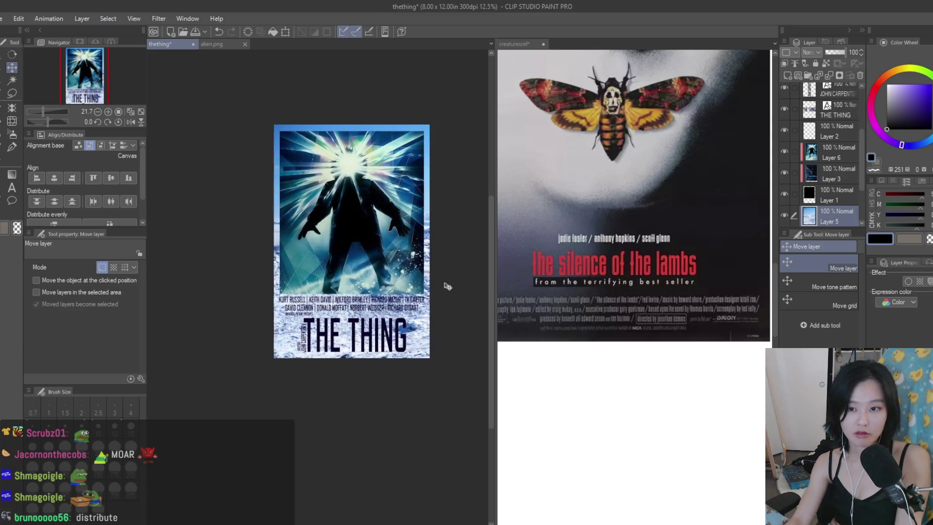
- Commit the pasted Layer 5 in place and settle its opacity at 18% after trying 10% and 31%
key("ctrl+t")
scroll(397, 230, "up", 2)
scroll(398, 229, "up", 1)
key("Return")
scroll(849, 168, "down", 2)
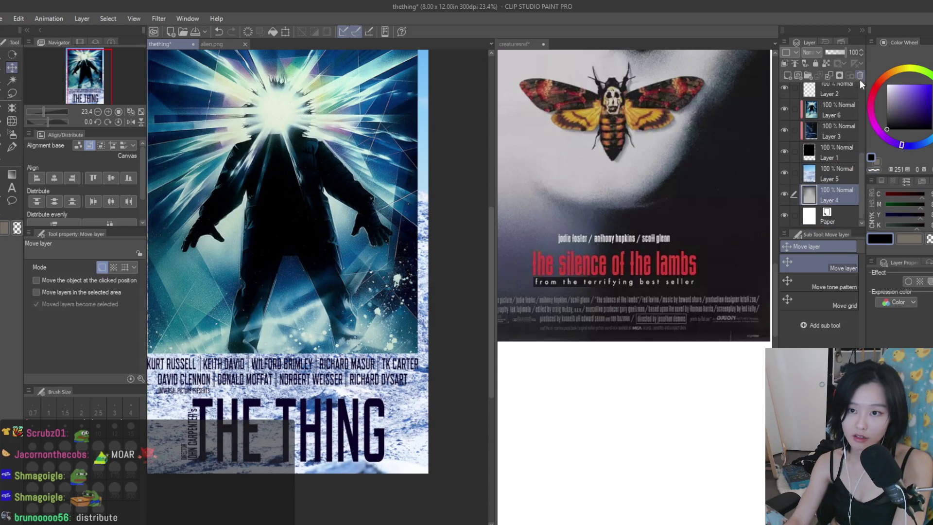
left_click(828, 51)
left_click_drag(827, 50, 832, 51)
scroll(427, 180, "down", 1)
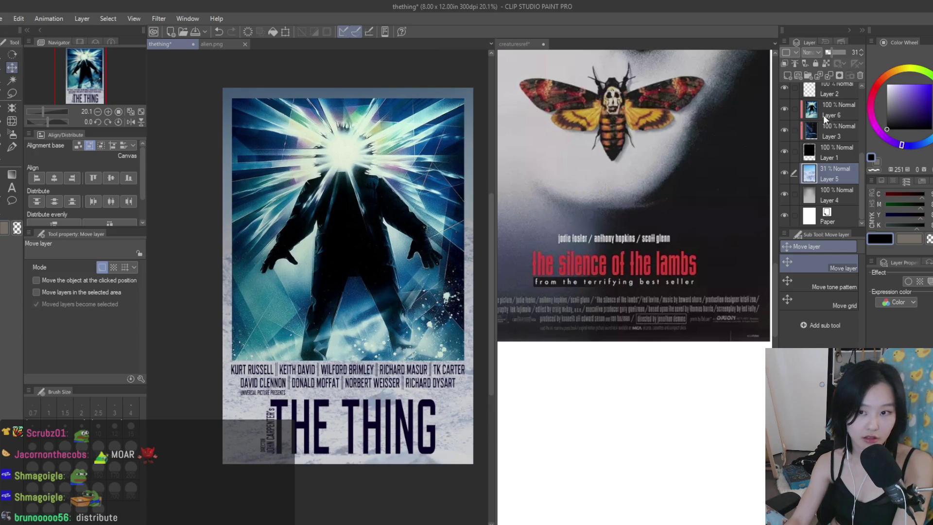
left_click(830, 54)
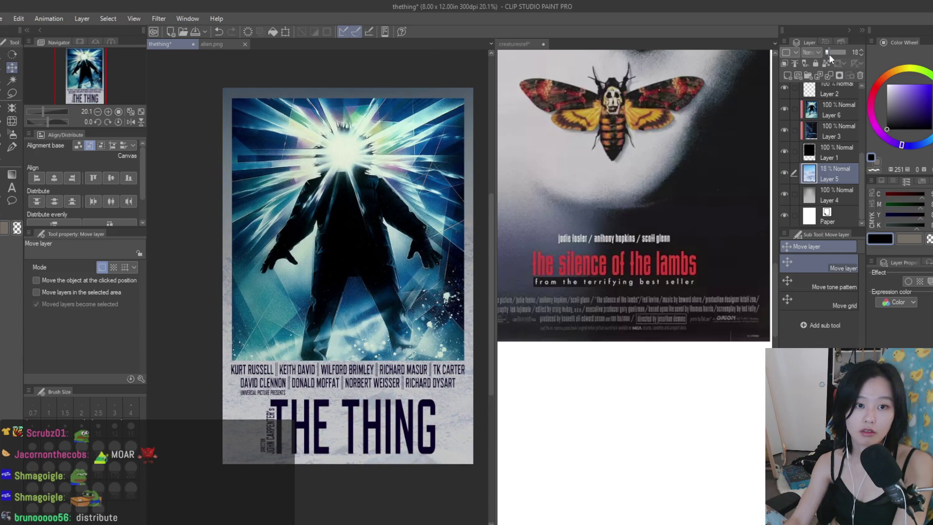
scroll(444, 135, "down", 2)
scroll(444, 135, "up", 2)
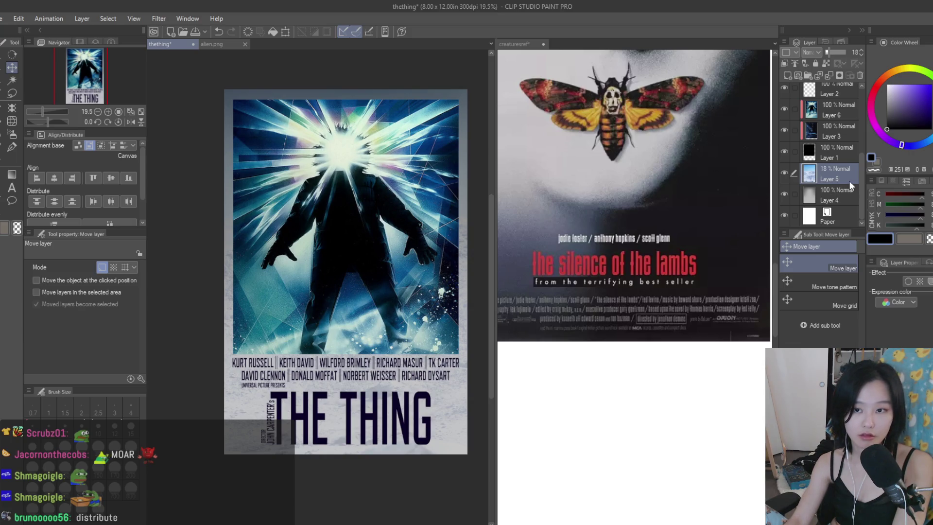
left_click(848, 192)
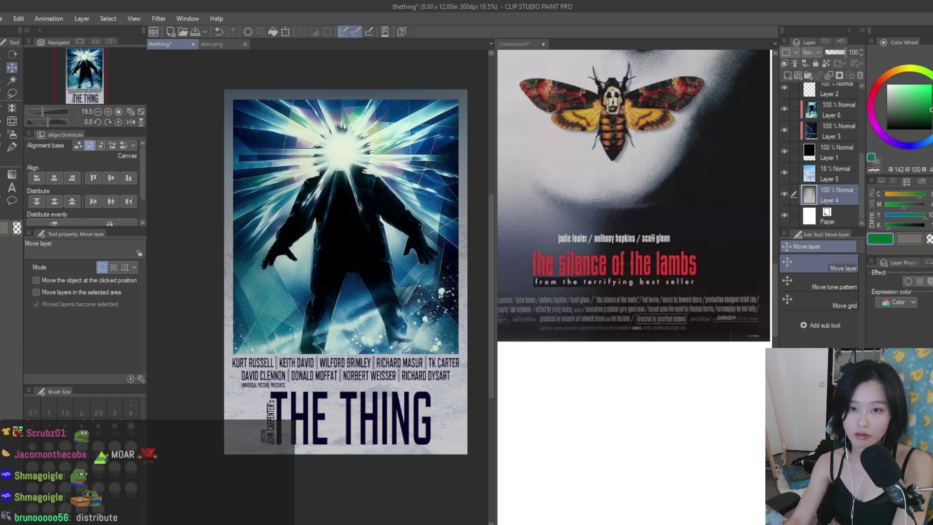
- Select the Soft Airbrush sub-tool and enlarge the brush to size 2000
left_click(11, 147)
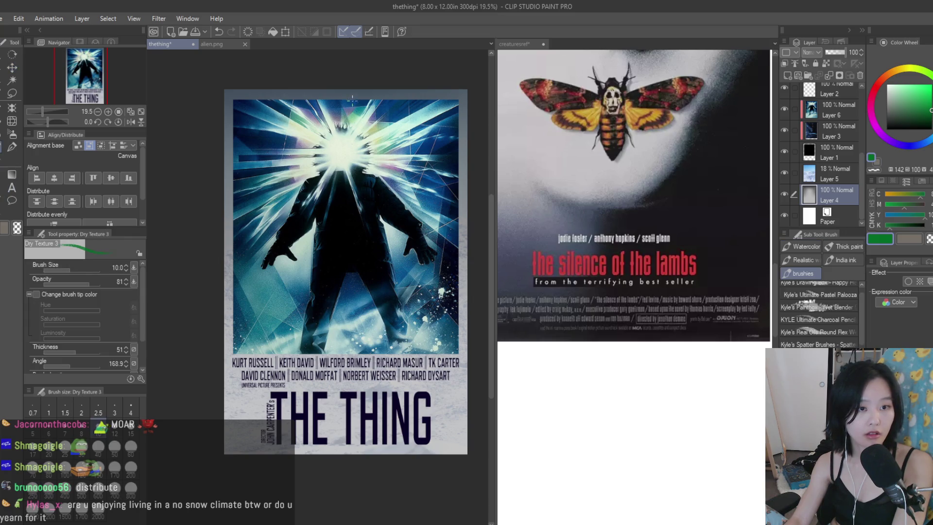
left_click(12, 134)
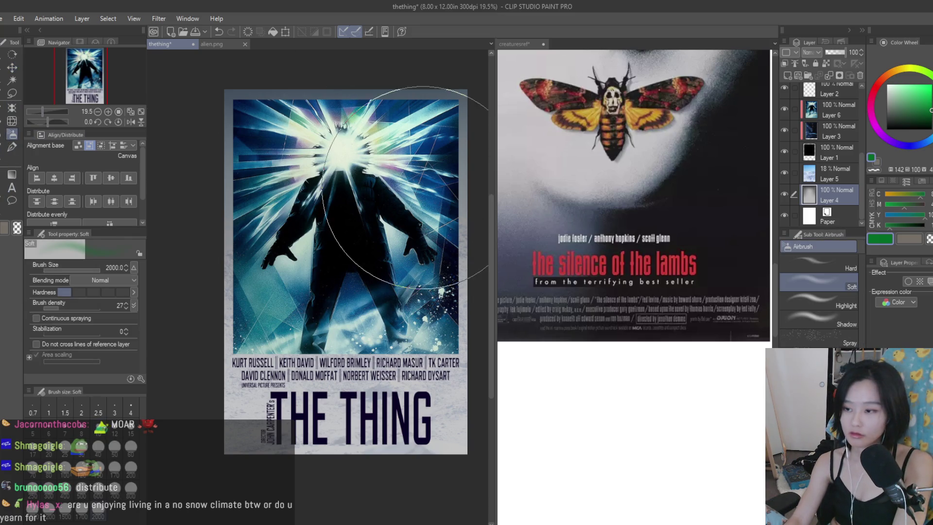
scroll(241, 211, "down", 2)
key("bracketright")
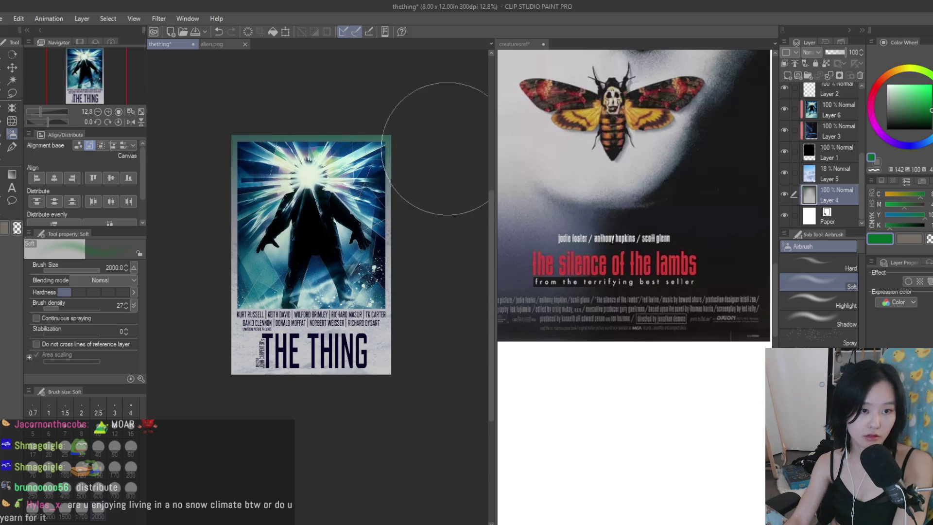
scroll(357, 186, "up", 1)
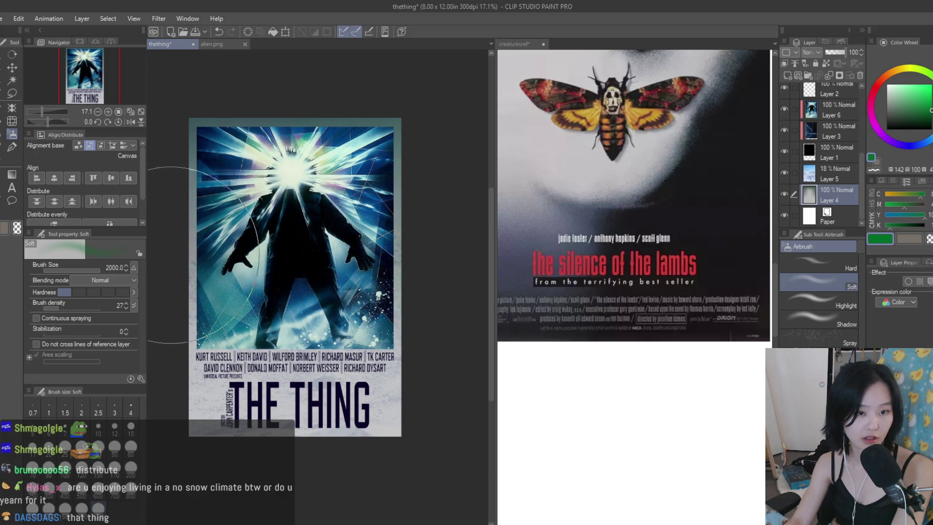
scroll(401, 251, "down", 2)
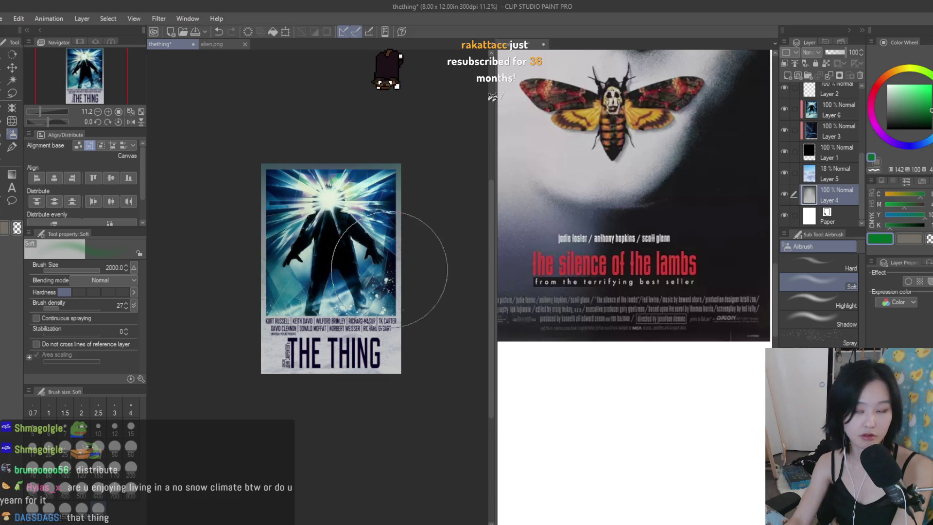
scroll(392, 251, "up", 1)
- Centre the poster and select THE THING title layer with the Text tool
left_click_drag(392, 251, 424, 249)
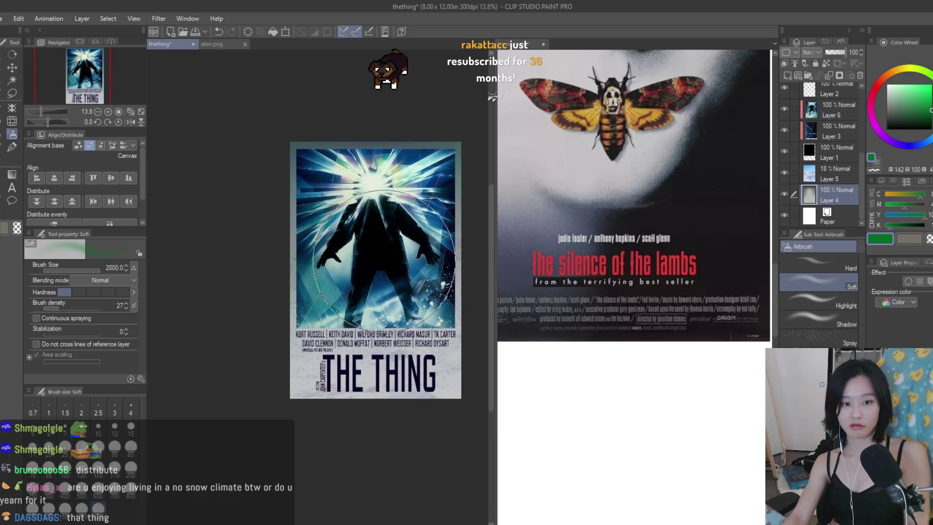
scroll(444, 300, "up", 3)
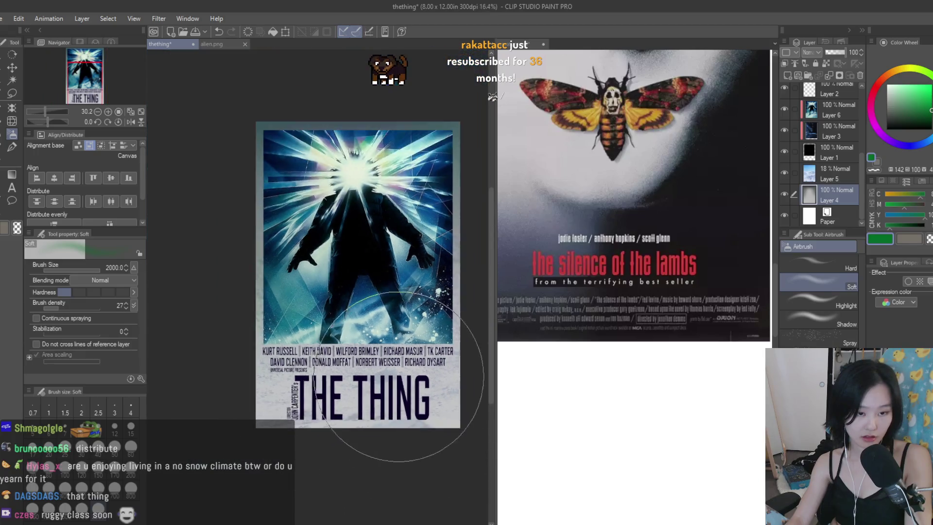
scroll(821, 197, "up", 5)
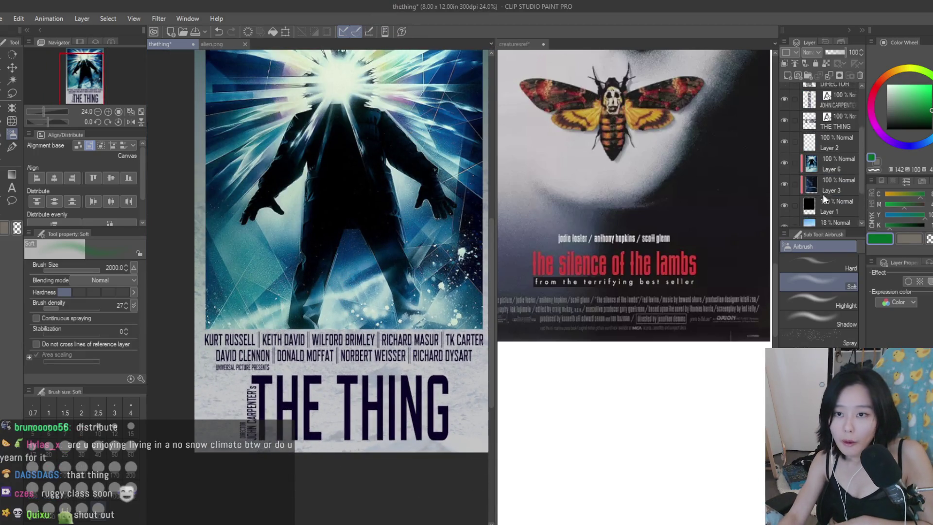
left_click(828, 191)
left_click(12, 188)
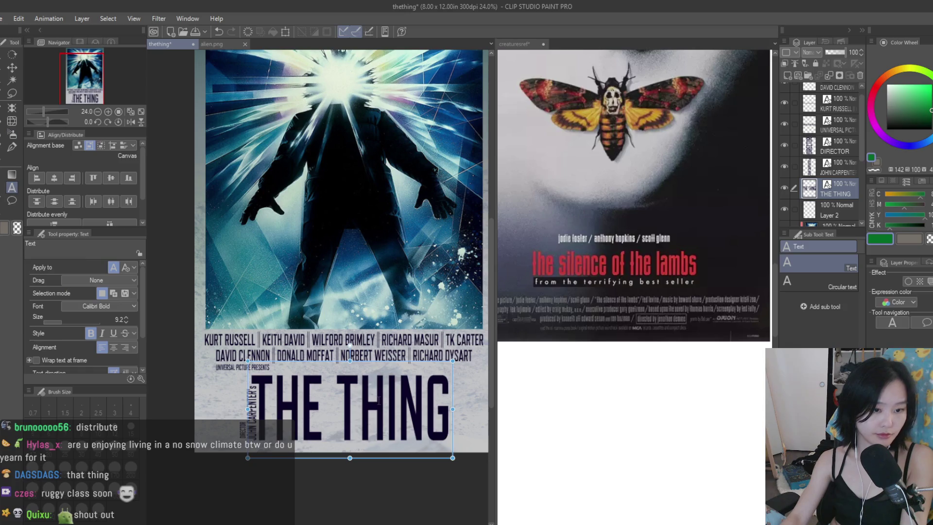
- Exit the title text edit with the Move layer tool and save The Thing poster
left_click(12, 67)
scroll(463, 419, "down", 5)
scroll(463, 418, "up", 5)
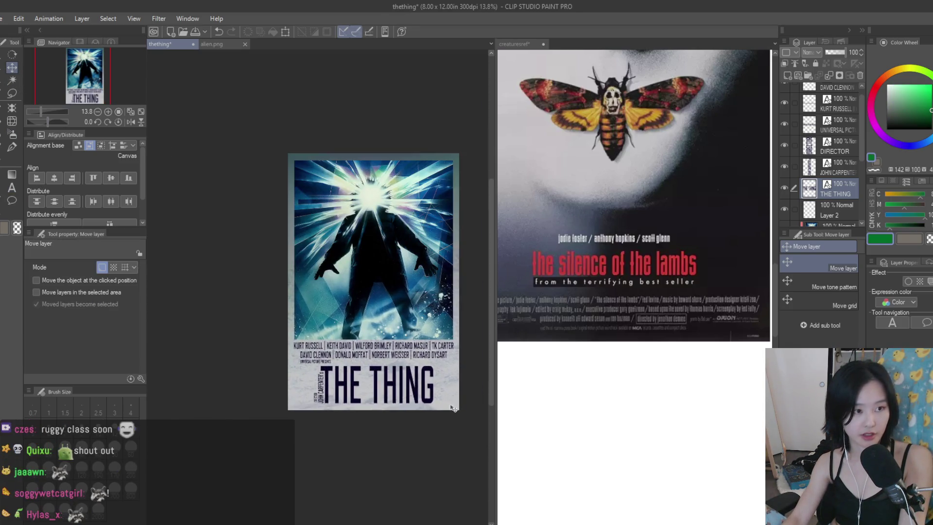
scroll(368, 303, "down", 1)
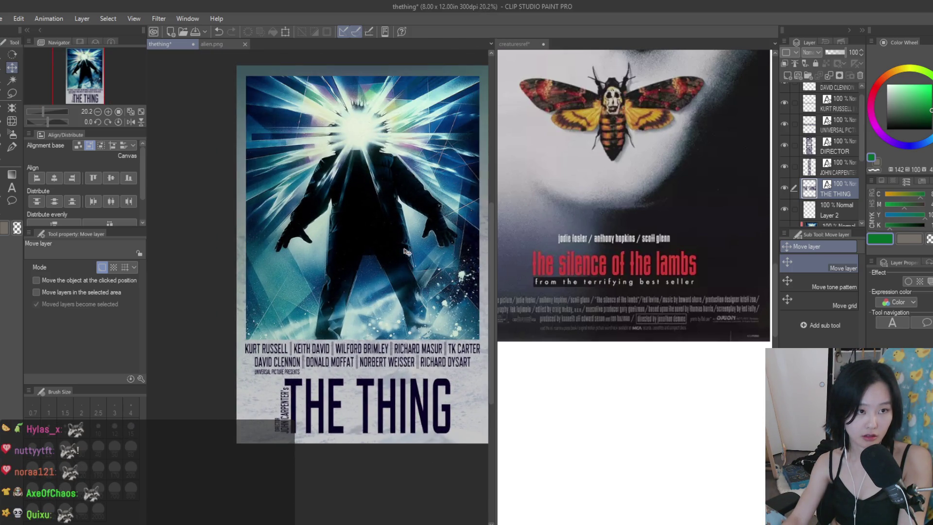
scroll(400, 247, "up", 1)
key("ctrl+s")
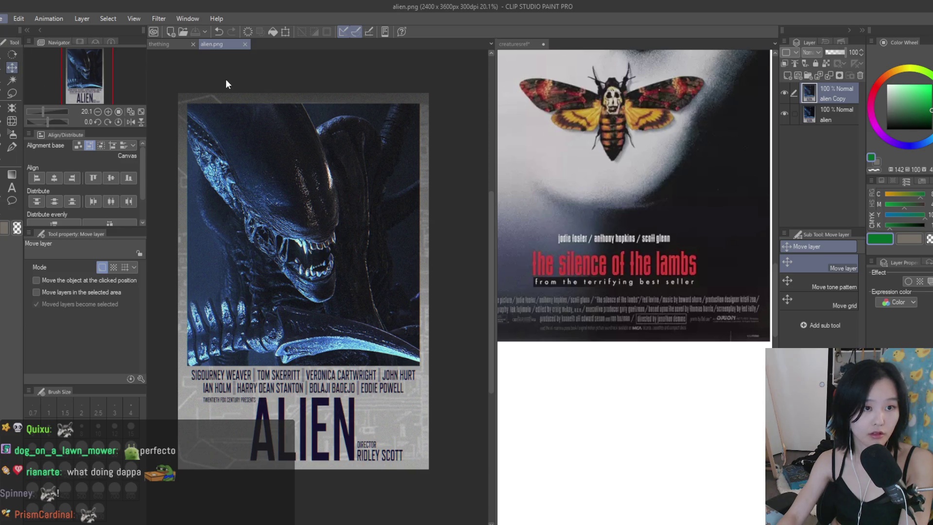
- Apply a noise texture filter to thething.png
key("ctrl+Tab")
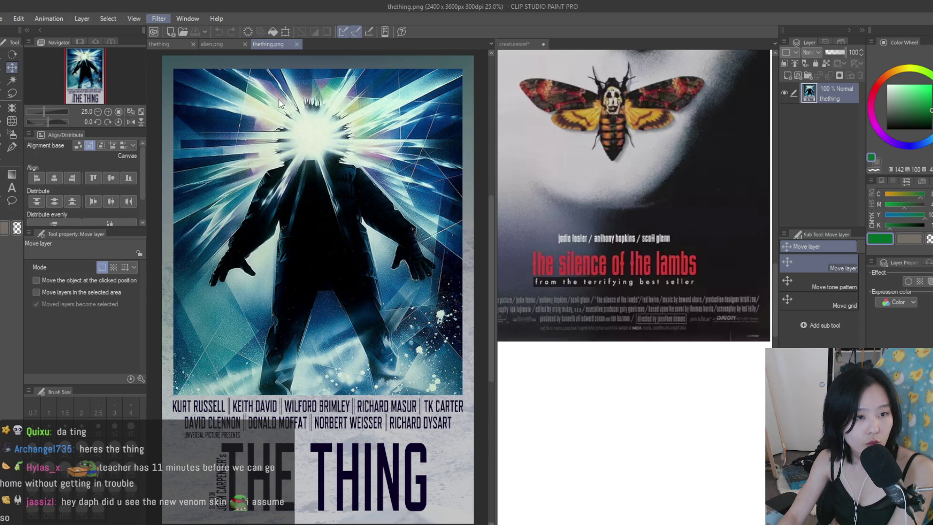
key("space")
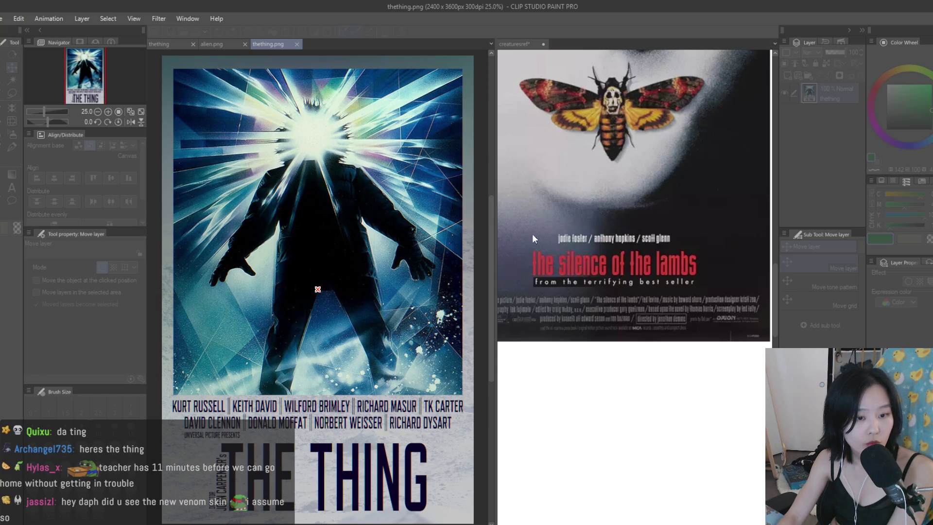
left_click(740, 237)
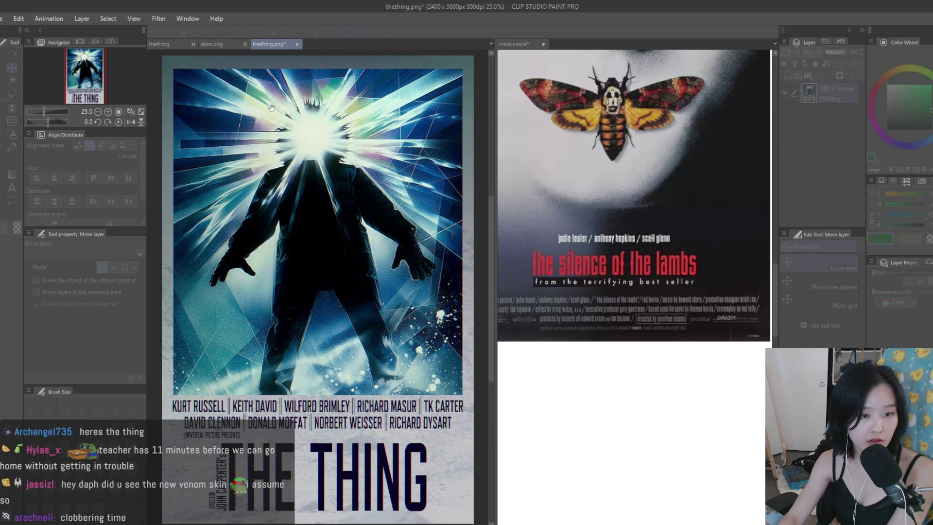
- Flip between the textured thething.png and alien.png tabs to compare the posters
left_click(609, 261)
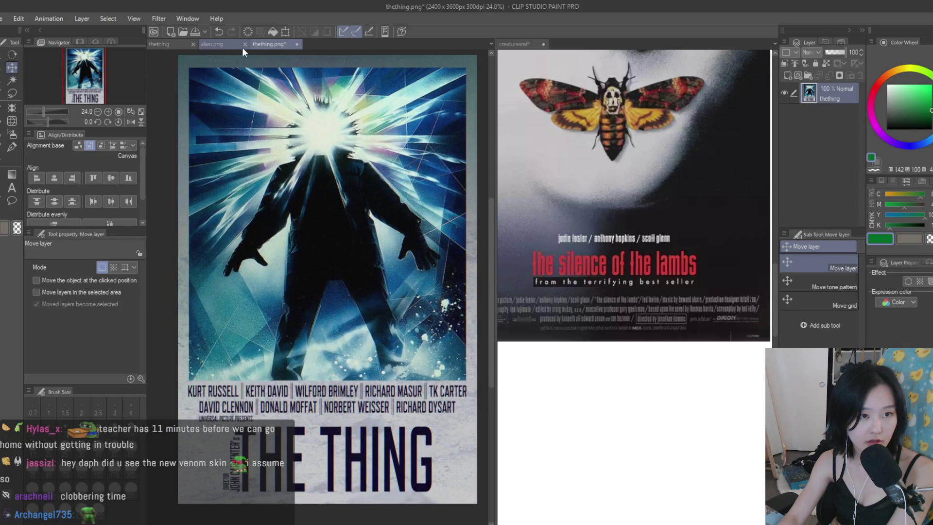
left_click(246, 47)
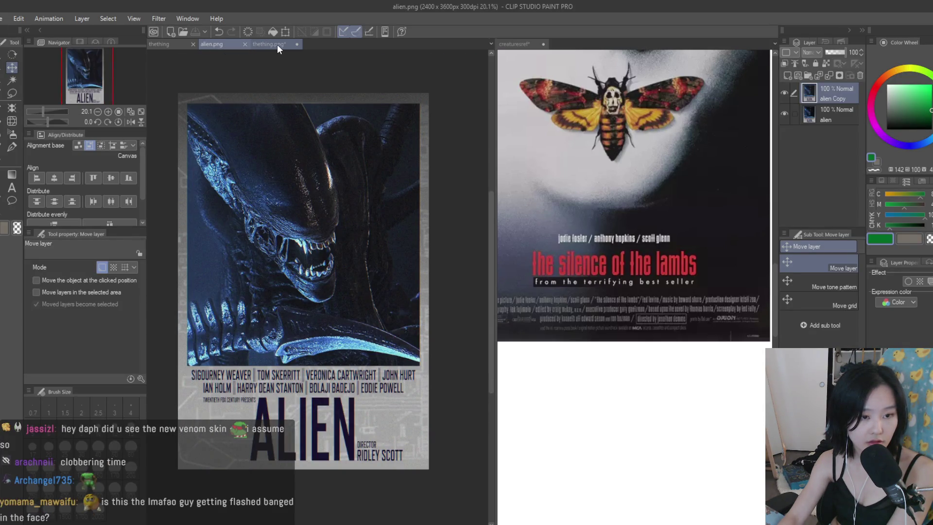
left_click(277, 44)
left_click(241, 45)
left_click(273, 46)
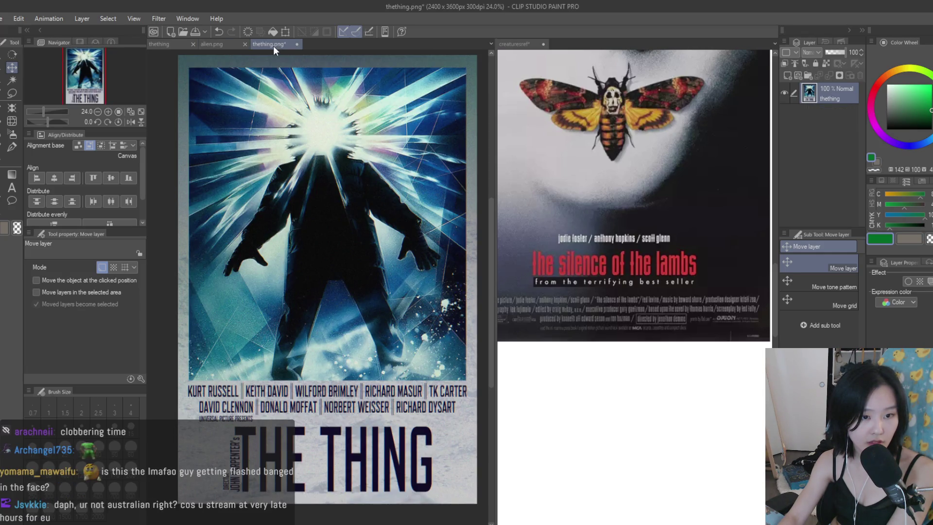
scroll(400, 278, "down", 3)
scroll(399, 278, "up", 4)
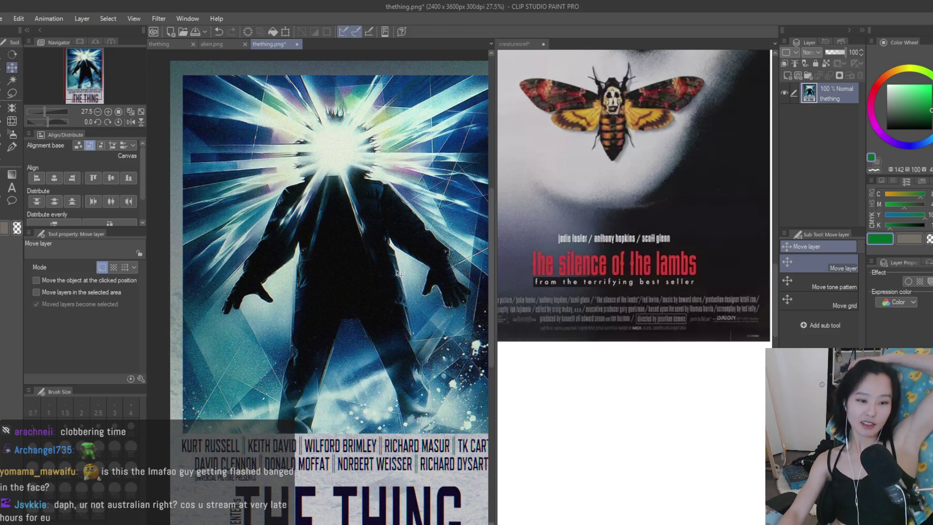
left_click(211, 46)
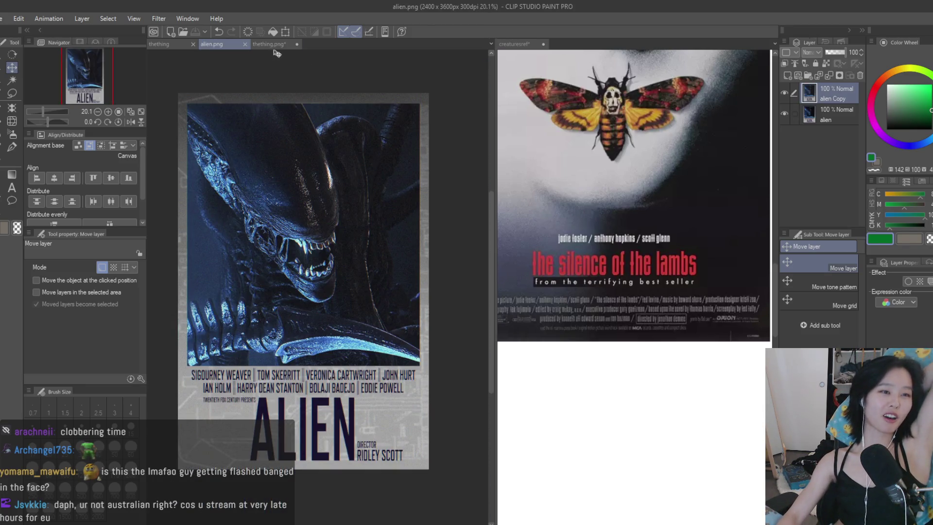
left_click(277, 45)
scroll(382, 216, "up", 1)
scroll(399, 220, "down", 2)
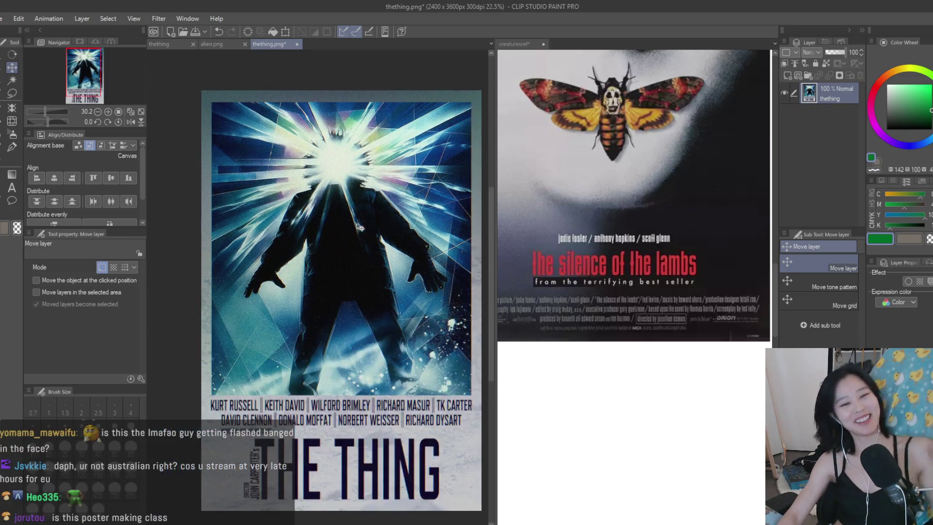
scroll(396, 214, "up", 3)
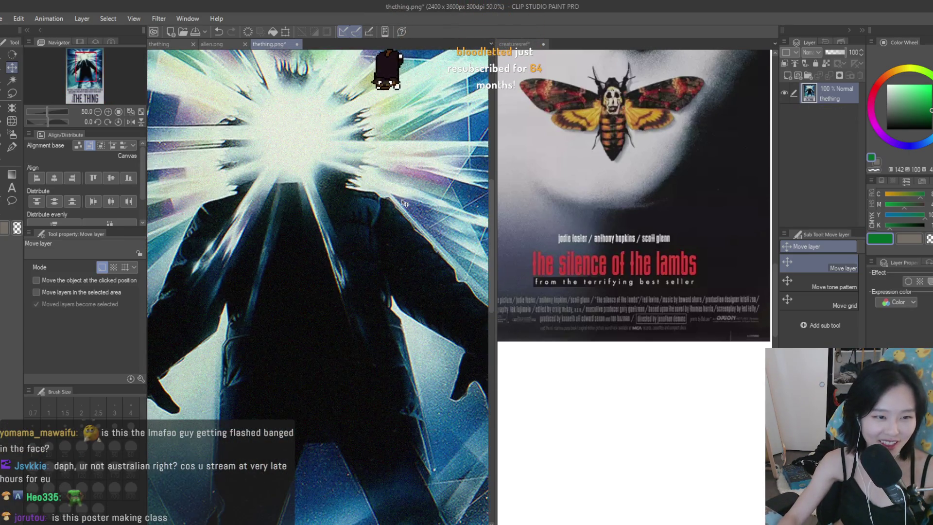
scroll(384, 198, "down", 3)
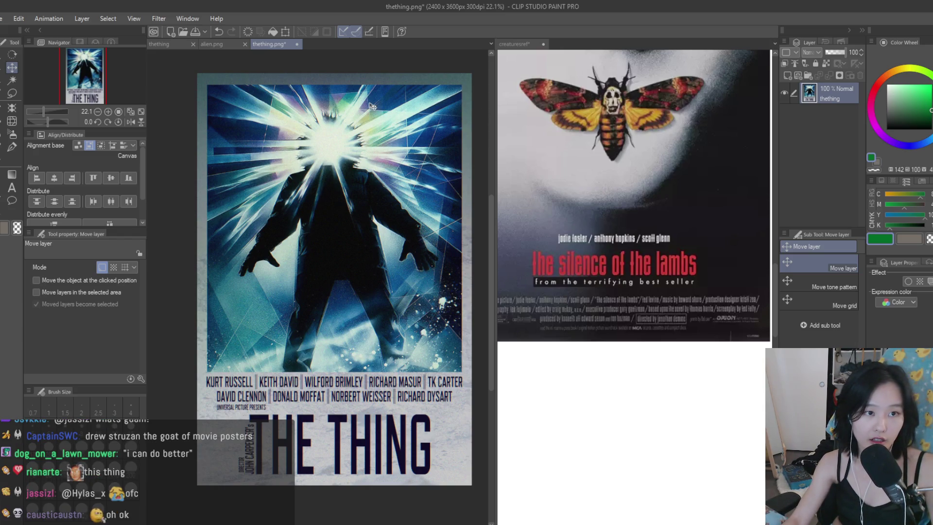
- Save the textured thething.png, then bring up the alien.png poster
key("ctrl+z")
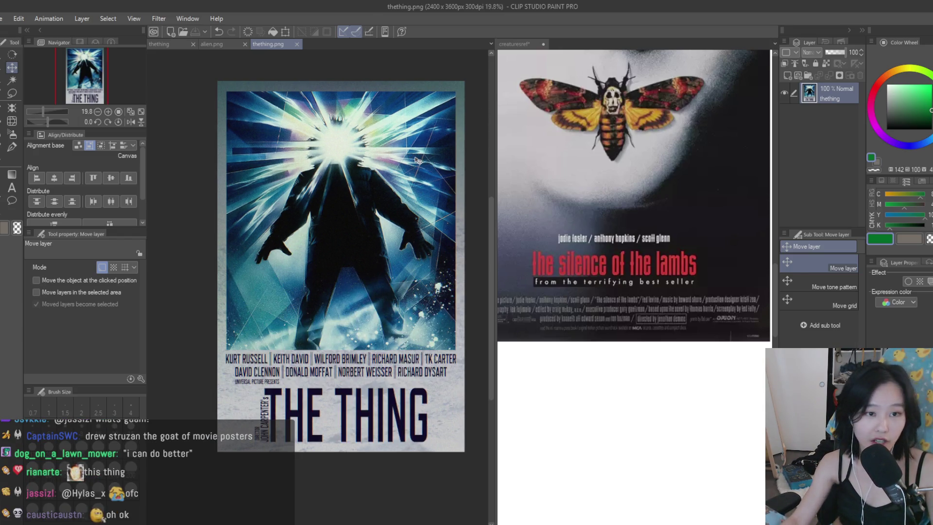
left_click(224, 46)
left_click(272, 45)
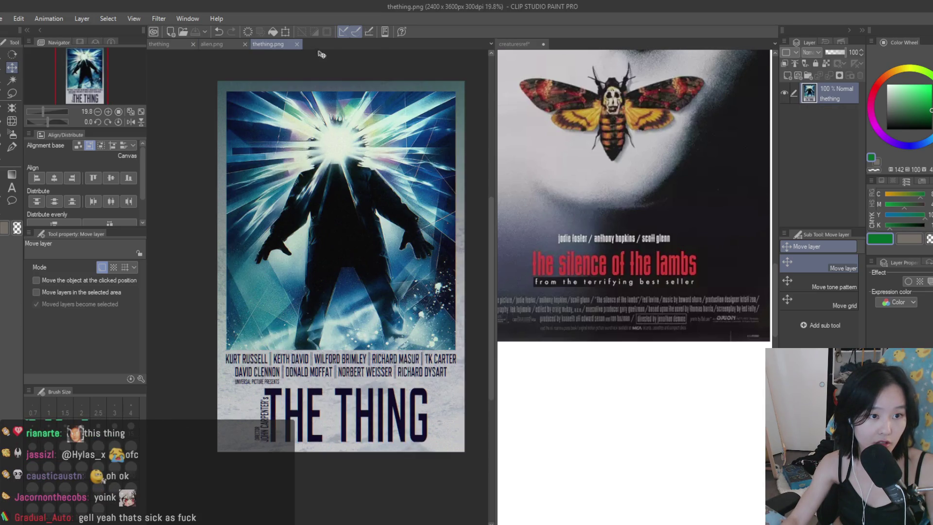
scroll(340, 195, "up", 2)
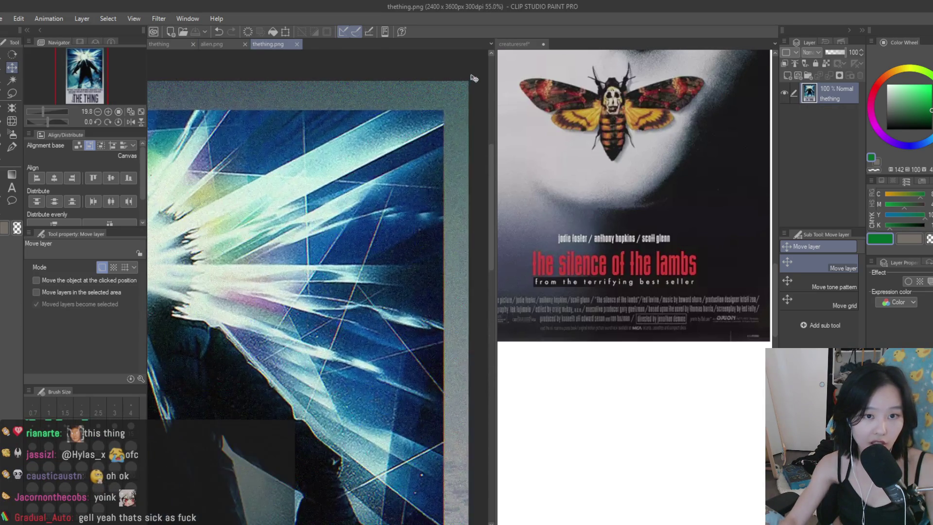
left_click(221, 43)
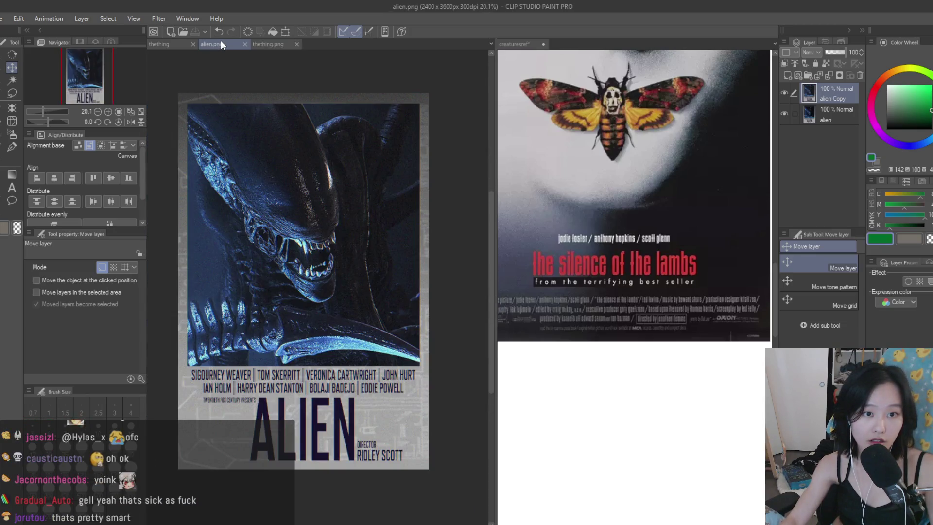
- Paste a full copy of the Alien poster into thething.png, delete it, and save
key("ctrl+a")
key("ctrl+c")
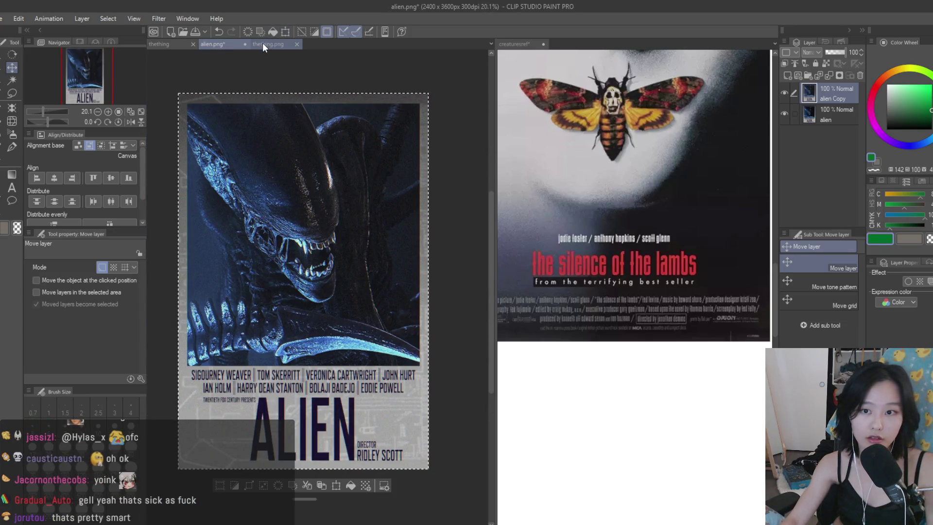
left_click(263, 44)
key("ctrl+v")
left_click(860, 75)
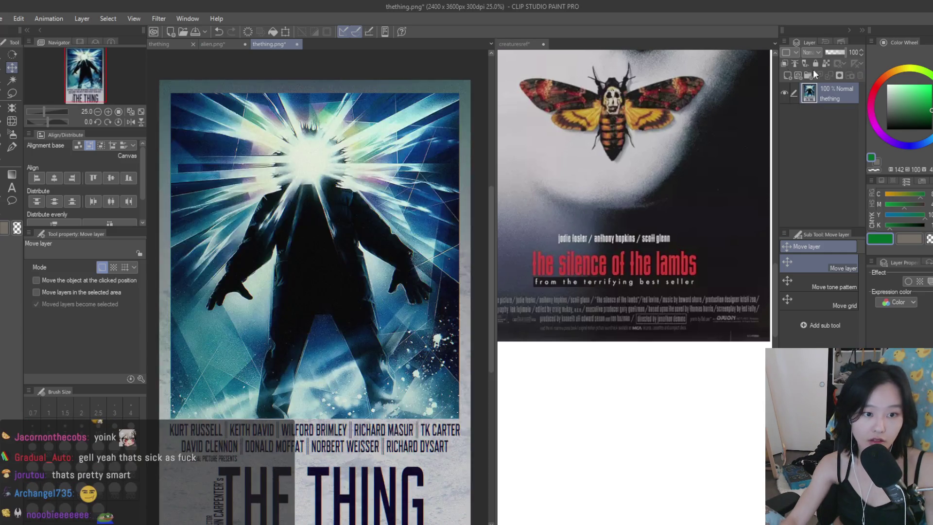
scroll(422, 158, "down", 2)
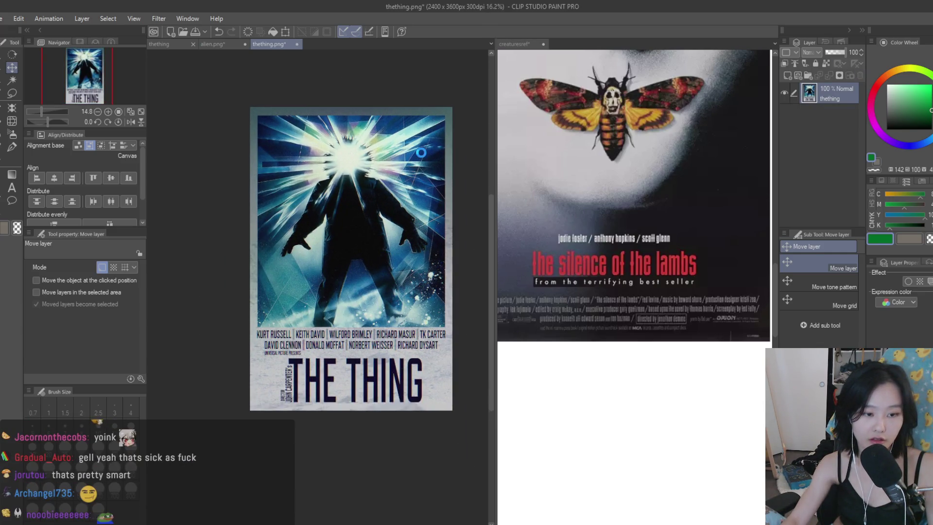
key("ctrl+s")
- Bring the creaturesref reference document to the front
scroll(420, 152, "down", 2)
scroll(428, 161, "up", 1)
scroll(429, 160, "up", 3)
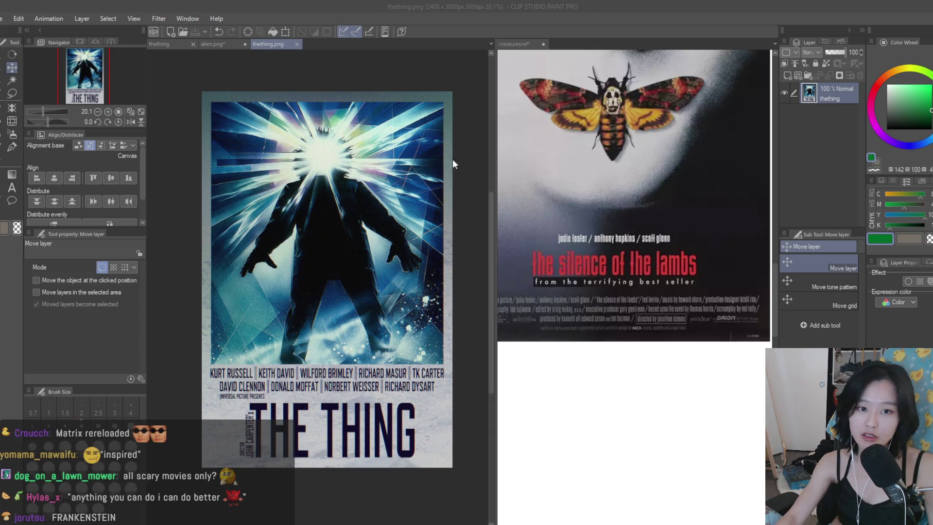
left_click(544, 47)
- Close creaturesref and thething.png, clear alien.png's selection and alien Copy layer, then close it
left_click(543, 47)
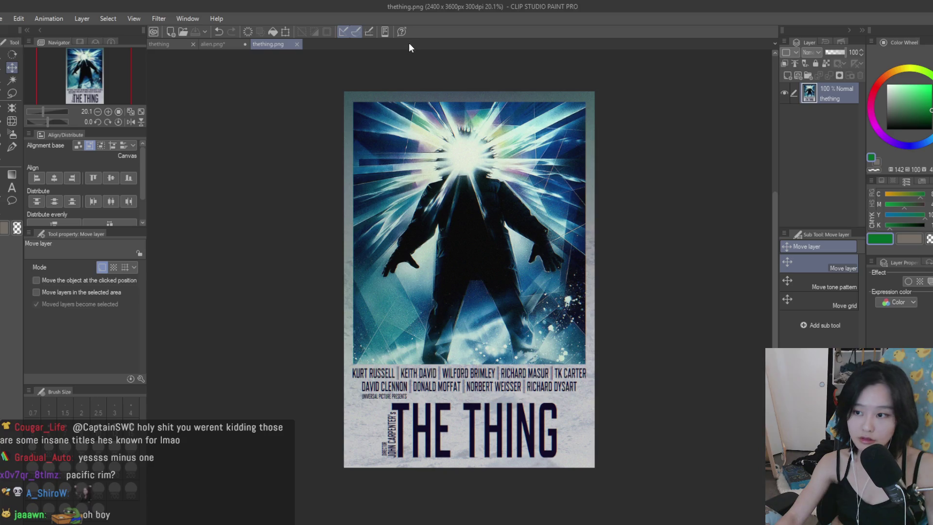
left_click(297, 45)
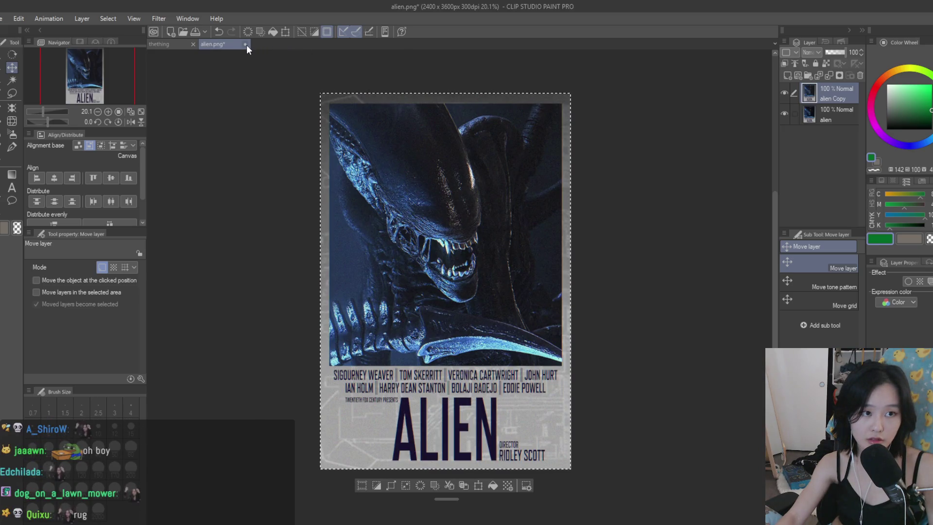
key("ctrl+d")
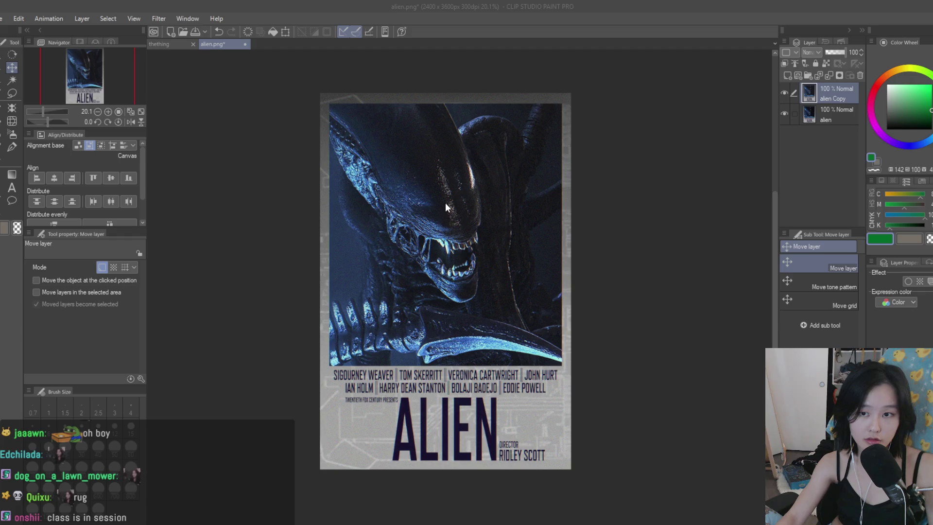
left_click(860, 75)
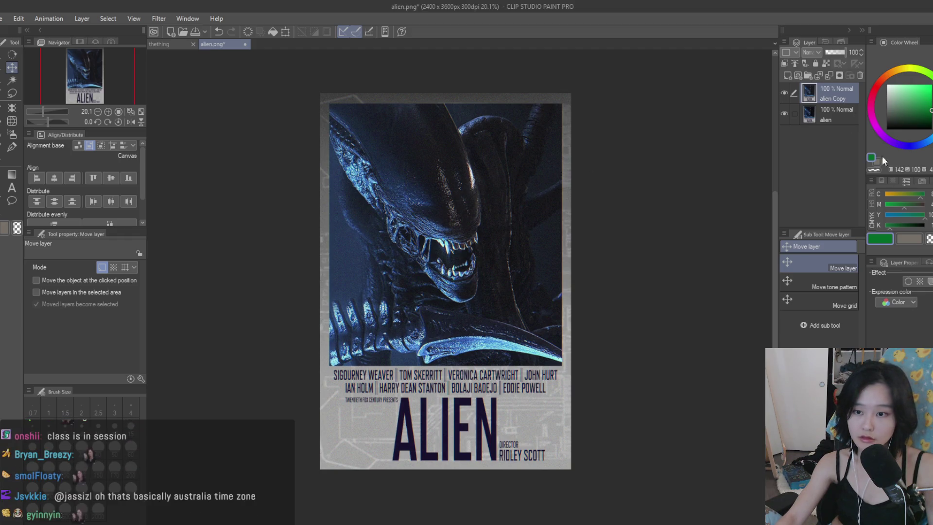
left_click(246, 44)
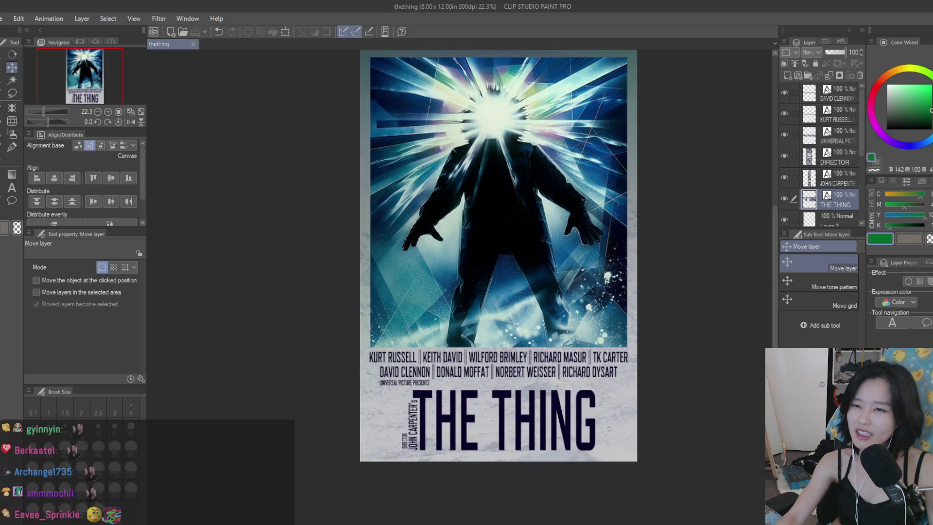